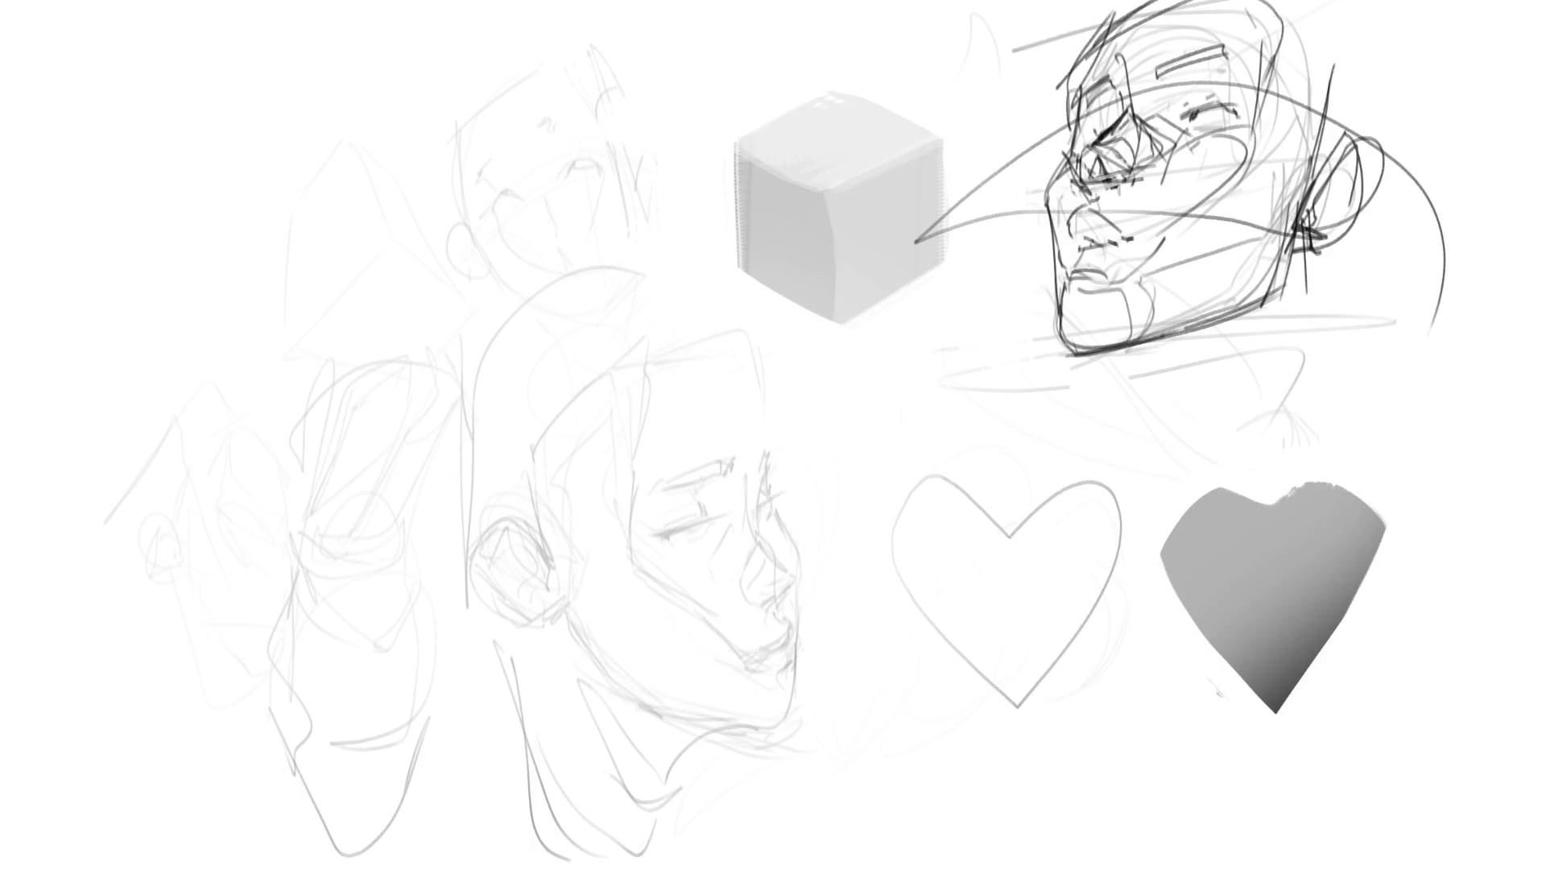
- Lighten the old face, cube and heart sketches with a large soft eraser
key(e)
mouse_move(656, 553)
mouse_down()
mouse_move(594, 397)
mouse_move(1363, 191)
mouse_move(1289, 210)
mouse_up()
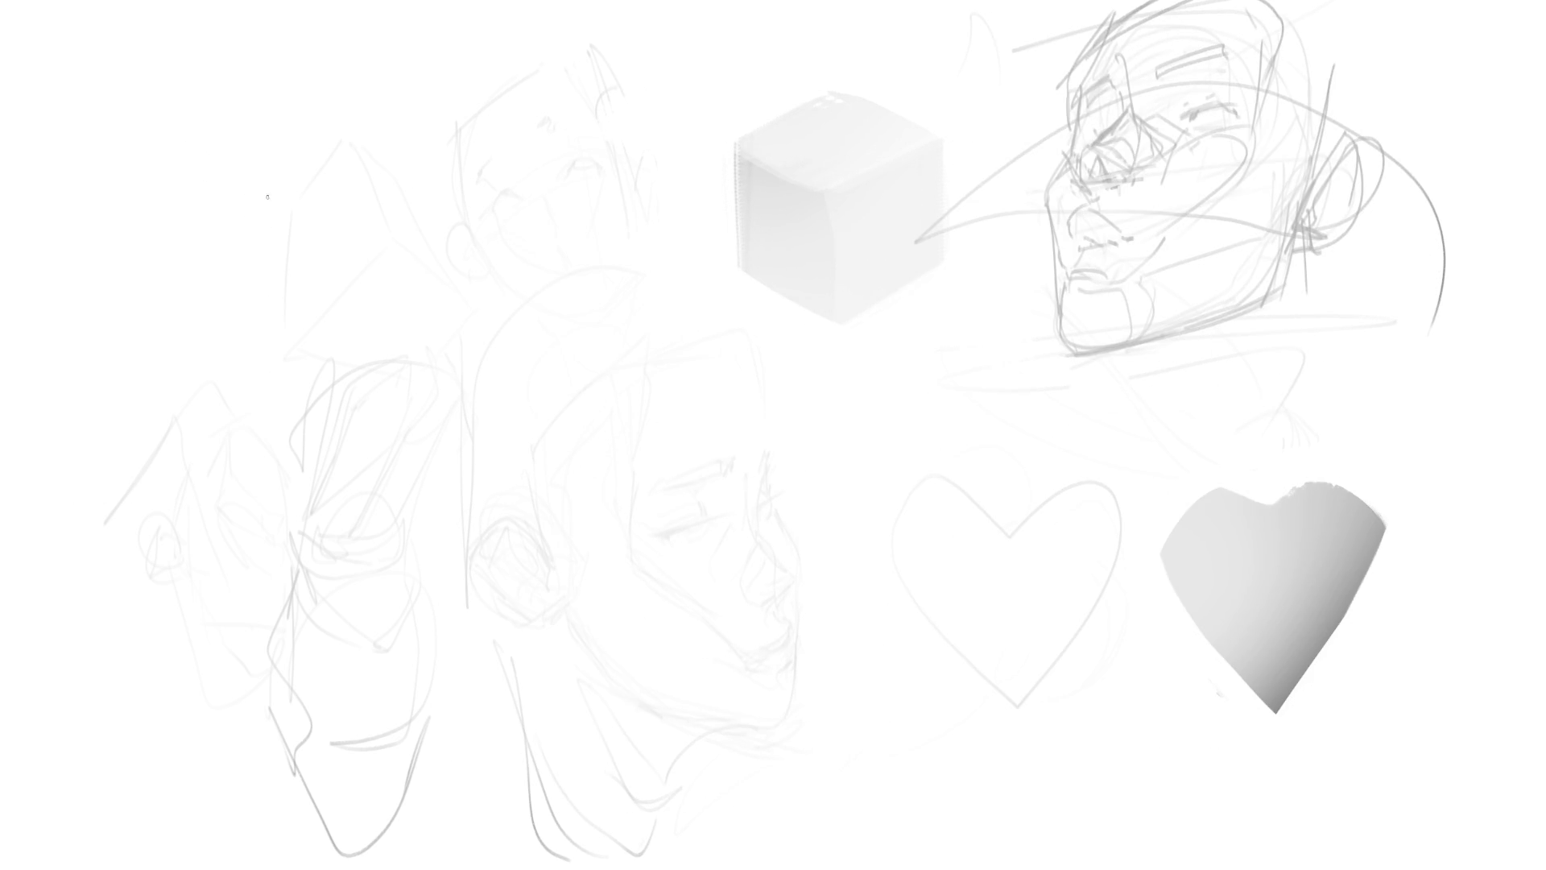
- Draw an oval head with a round glasses lens, lashed eye, mouth, chin and ears
mouse_move(282, 186)
mouse_down()
mouse_move(290, 242)
mouse_move(361, 153)
mouse_move(380, 251)
mouse_move(367, 287)
mouse_up()
mouse_move(304, 235)
mouse_down()
mouse_move(315, 224)
mouse_move(300, 236)
mouse_move(326, 240)
mouse_move(287, 234)
mouse_move(314, 225)
mouse_move(269, 241)
mouse_move(343, 235)
mouse_move(357, 214)
mouse_move(377, 254)
mouse_move(413, 200)
mouse_up()
drag(348, 245, 378, 218)
drag(358, 233, 379, 219)
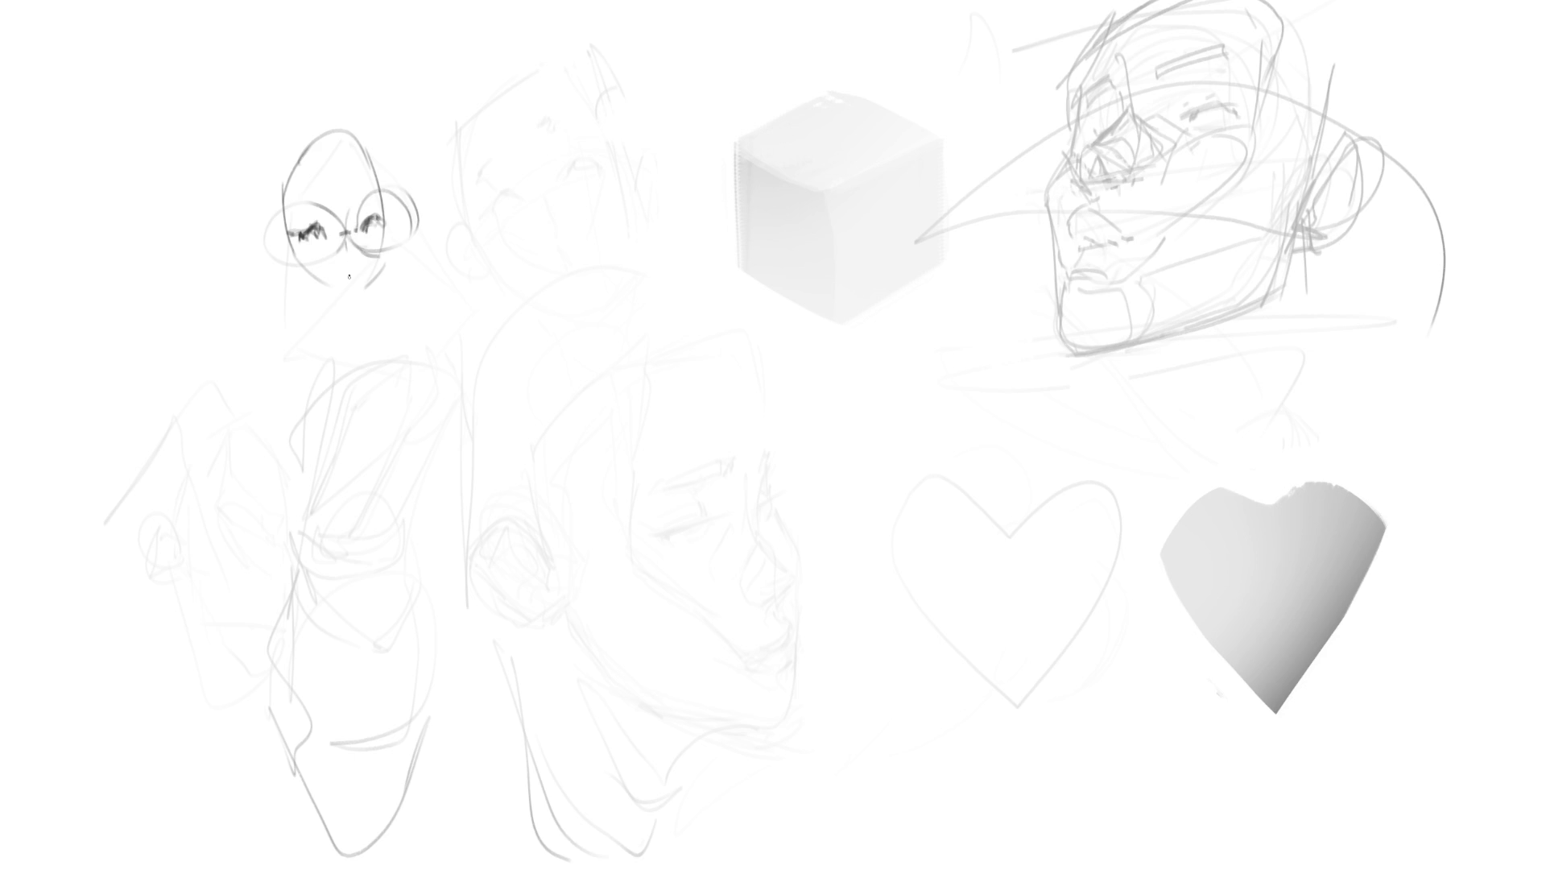
mouse_move(348, 275)
mouse_down()
mouse_move(343, 295)
mouse_move(363, 290)
mouse_up()
mouse_move(266, 216)
mouse_down()
mouse_move(278, 251)
mouse_move(279, 234)
mouse_up()
drag(389, 195, 404, 214)
drag(274, 207, 279, 238)
drag(393, 184, 422, 212)
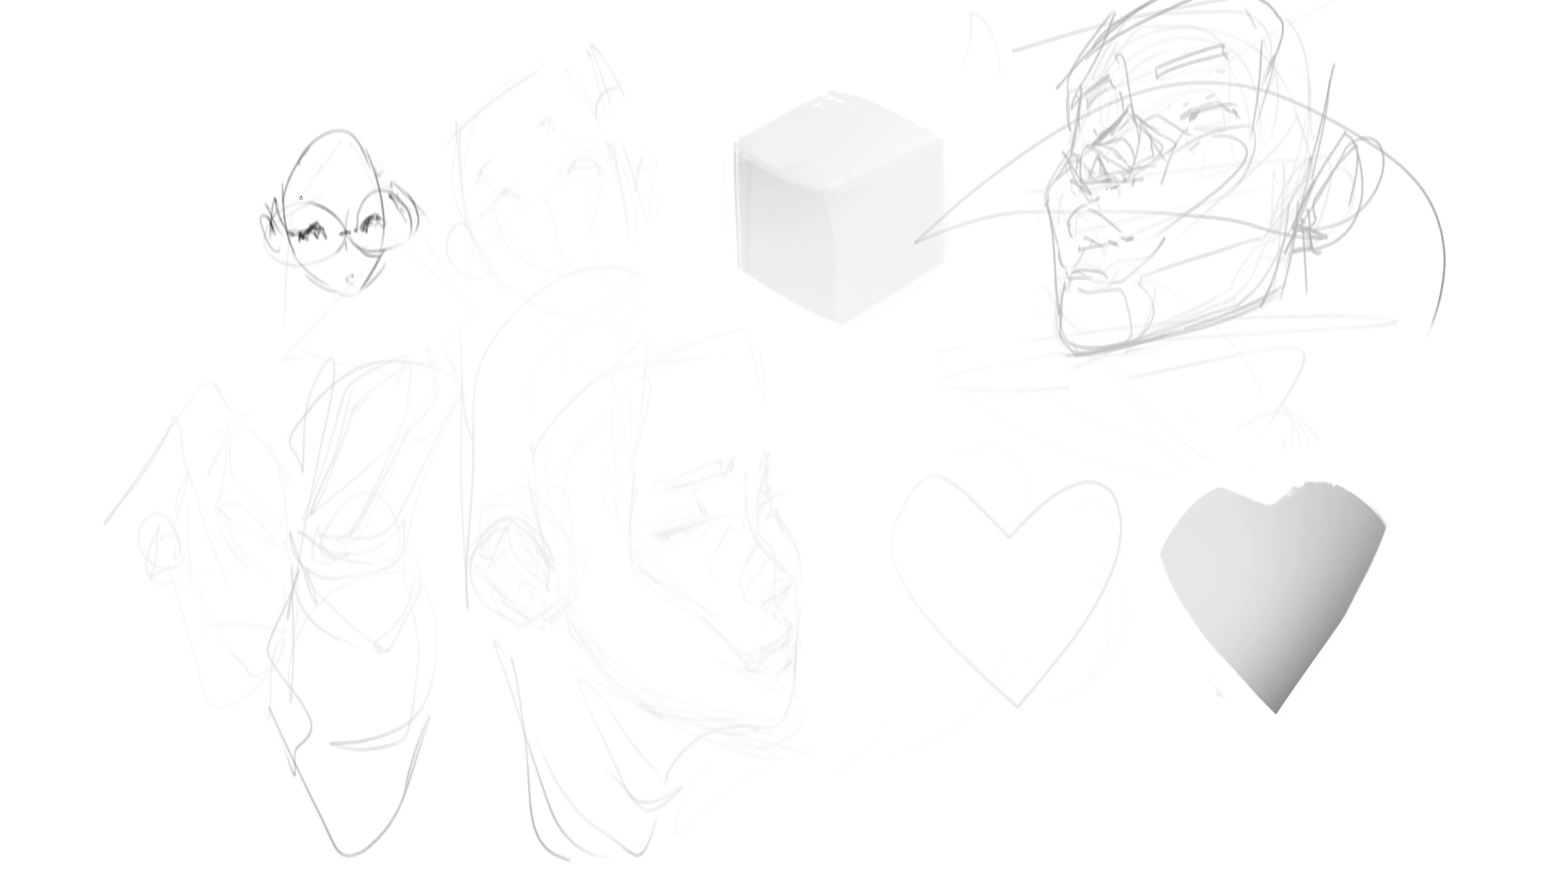
mouse_move(282, 198)
mouse_down()
mouse_move(332, 147)
mouse_move(372, 173)
mouse_move(255, 124)
mouse_move(264, 200)
mouse_up()
- Outline the hair with big swoops and shape the jaw, cheek and chin
mouse_move(254, 126)
mouse_down()
mouse_move(250, 217)
mouse_move(304, 69)
mouse_move(399, 147)
mouse_up()
drag(370, 84, 465, 129)
mouse_move(429, 155)
mouse_down()
mouse_move(452, 156)
mouse_move(321, 207)
mouse_move(374, 185)
mouse_up()
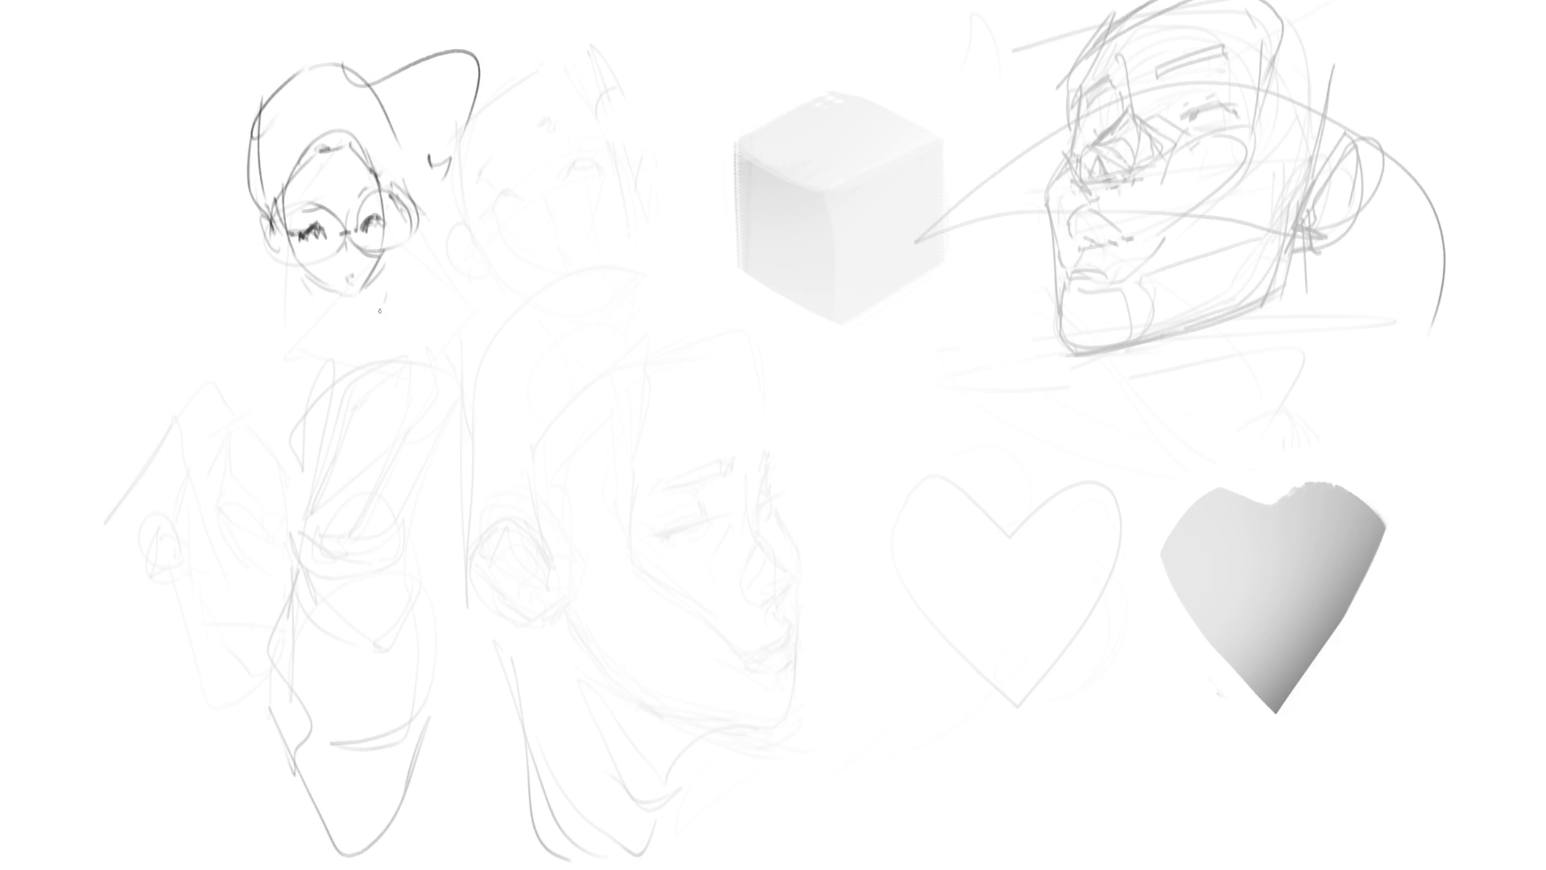
mouse_move(296, 252)
mouse_down()
mouse_move(311, 285)
mouse_move(362, 305)
mouse_move(318, 329)
mouse_up()
mouse_move(293, 274)
mouse_down()
mouse_move(317, 318)
mouse_move(289, 299)
mouse_move(250, 338)
mouse_up()
- Sketch the shoulder line, collar and the torso outline running downward
drag(281, 294, 342, 358)
drag(251, 348, 345, 431)
drag(266, 377, 337, 386)
mouse_move(318, 314)
mouse_down()
mouse_move(367, 374)
mouse_move(390, 455)
mouse_up()
mouse_move(416, 493)
mouse_down()
mouse_move(378, 462)
mouse_move(428, 523)
mouse_up()
- Draw the arm reaching down to a hand gripping a round racket, darkening the arm lines
drag(377, 403, 504, 578)
mouse_move(372, 461)
mouse_down()
mouse_move(514, 585)
mouse_move(540, 574)
mouse_move(430, 589)
mouse_up()
drag(527, 573, 579, 602)
mouse_move(558, 596)
mouse_down()
mouse_move(617, 495)
mouse_move(552, 602)
mouse_move(673, 596)
mouse_move(600, 665)
mouse_up()
drag(594, 522, 612, 664)
mouse_move(556, 575)
mouse_down()
mouse_move(545, 559)
mouse_move(563, 648)
mouse_up()
mouse_move(492, 575)
mouse_down()
mouse_move(461, 606)
mouse_move(512, 608)
mouse_up()
drag(501, 574, 323, 377)
drag(318, 322, 379, 419)
- Refine the neck and collar, add the chest line, hair strands and right shoulder curve
drag(326, 308, 337, 340)
drag(342, 308, 376, 378)
mouse_move(372, 350)
mouse_down()
mouse_move(391, 402)
mouse_move(401, 386)
mouse_up()
mouse_move(368, 310)
mouse_down()
mouse_move(399, 383)
mouse_move(448, 419)
mouse_up()
mouse_move(435, 345)
mouse_down()
mouse_move(447, 447)
mouse_move(426, 435)
mouse_up()
drag(358, 286, 401, 329)
drag(389, 263, 391, 335)
drag(385, 333, 376, 356)
- Draw the left side of the torso, waist curve and hip outline
drag(251, 488, 260, 443)
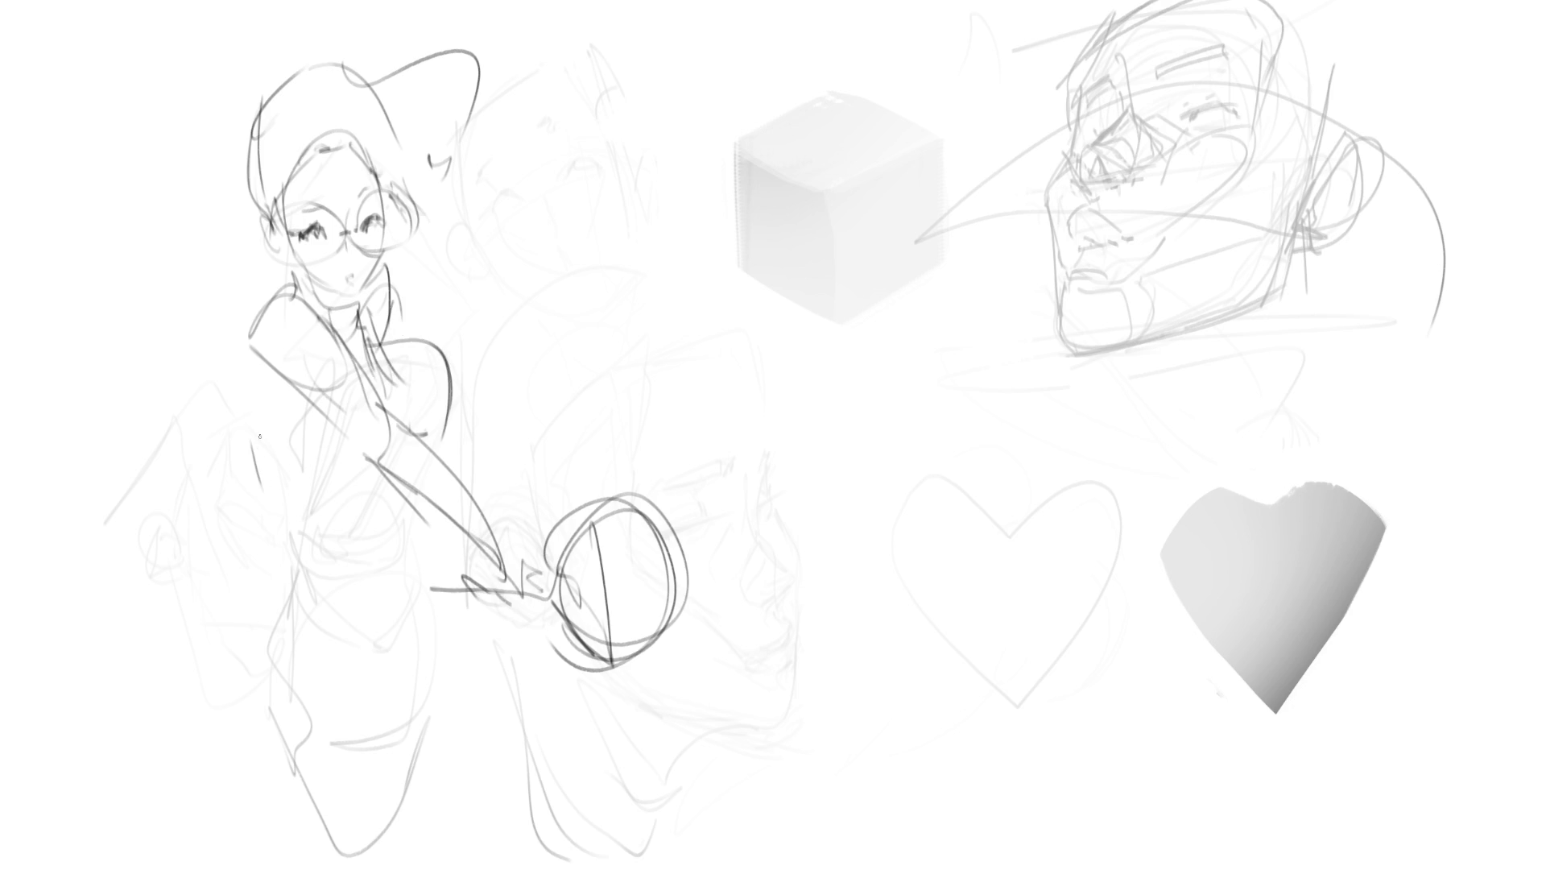
mouse_move(256, 344)
mouse_down()
mouse_move(265, 407)
mouse_move(332, 515)
mouse_up()
drag(246, 366, 329, 520)
mouse_move(304, 403)
mouse_down()
mouse_move(314, 435)
mouse_move(372, 474)
mouse_up()
drag(364, 357, 406, 426)
mouse_move(391, 487)
mouse_down()
mouse_move(344, 515)
mouse_move(378, 545)
mouse_up()
drag(405, 506, 406, 523)
mouse_move(403, 544)
mouse_down()
mouse_move(377, 582)
mouse_move(335, 596)
mouse_up()
mouse_move(334, 587)
mouse_down()
mouse_move(291, 513)
mouse_move(272, 610)
mouse_move(411, 548)
mouse_up()
- Shape and darken the hips and lower waist with extra strokes
drag(429, 519, 415, 583)
drag(415, 583, 387, 624)
drag(298, 600, 347, 653)
mouse_move(354, 649)
mouse_down()
mouse_move(403, 604)
mouse_move(385, 616)
mouse_up()
drag(442, 535, 410, 607)
drag(406, 609, 342, 636)
- Draw both legs with inner thigh, contours, lower leg and foot
mouse_move(285, 509)
mouse_down()
mouse_move(233, 542)
mouse_move(203, 628)
mouse_move(246, 707)
mouse_up()
mouse_move(211, 585)
mouse_down()
mouse_move(202, 656)
mouse_move(353, 859)
mouse_up()
mouse_move(245, 638)
mouse_down()
mouse_move(343, 847)
mouse_move(287, 575)
mouse_up()
drag(253, 564, 305, 598)
drag(256, 657, 372, 830)
mouse_move(316, 597)
mouse_down()
mouse_move(367, 686)
mouse_move(417, 844)
mouse_up()
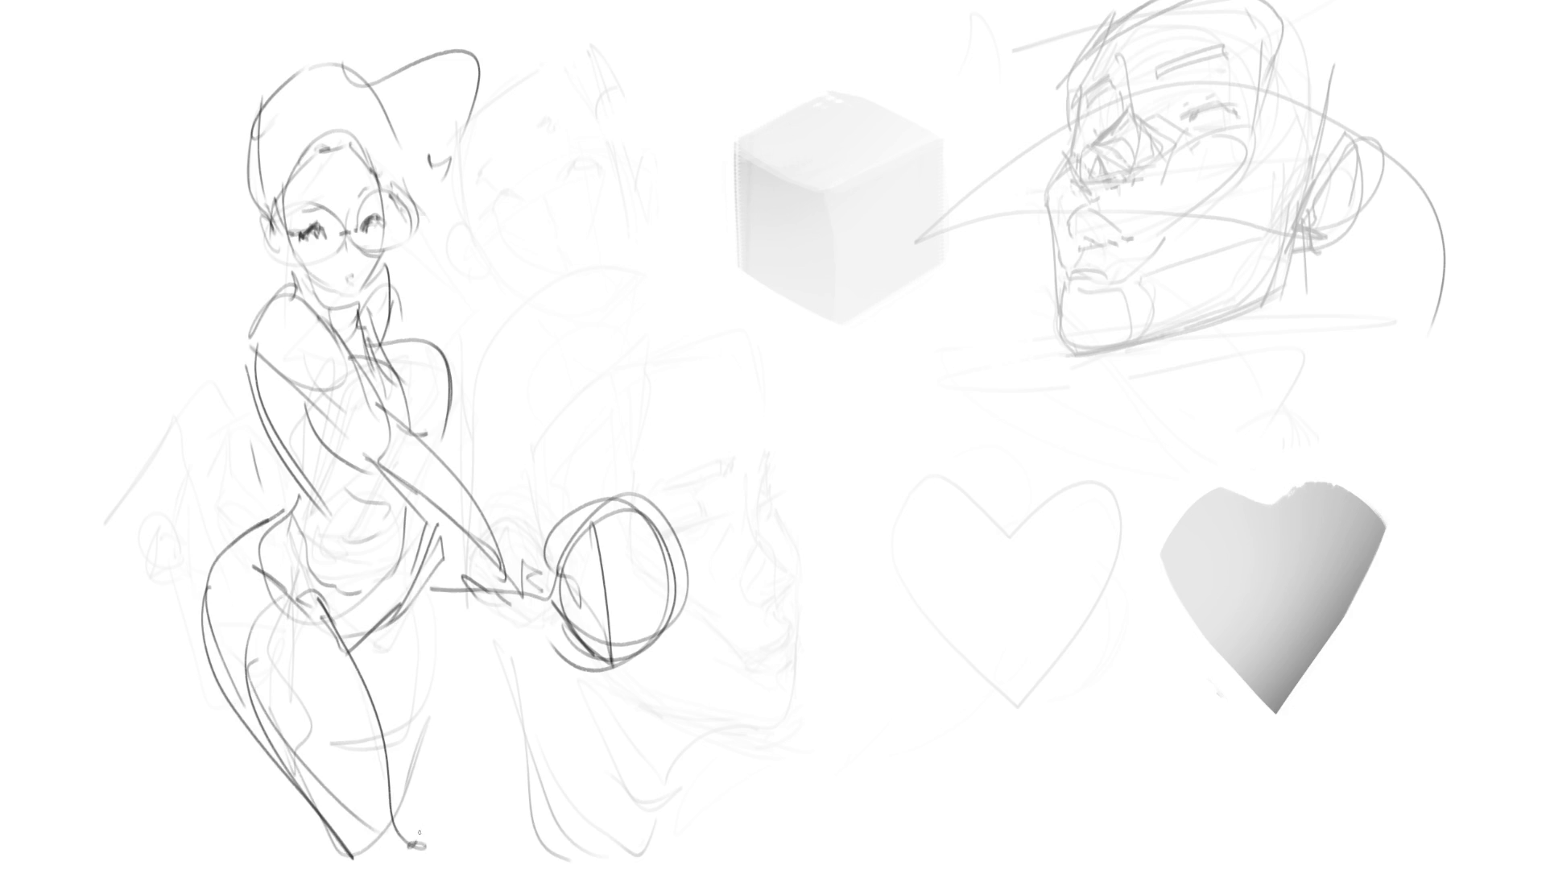
mouse_move(435, 522)
mouse_down()
mouse_move(445, 624)
mouse_move(426, 655)
mouse_up()
drag(371, 645, 415, 745)
mouse_move(433, 529)
mouse_down()
mouse_move(445, 774)
mouse_move(487, 764)
mouse_up()
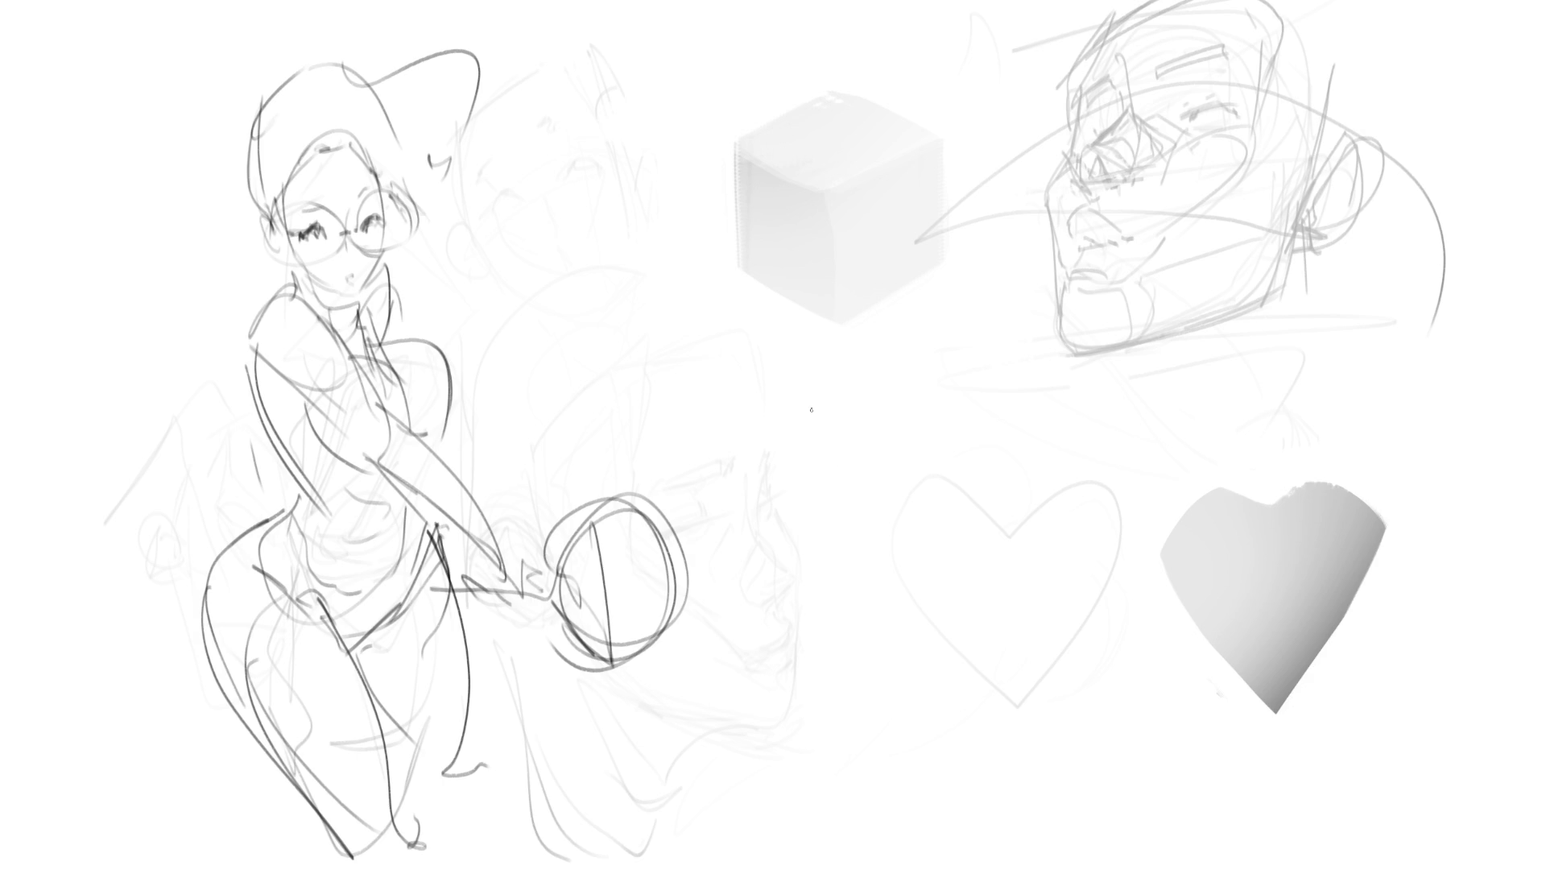
mouse_move(781, 441)
mouse_down()
mouse_move(800, 394)
mouse_move(868, 397)
mouse_move(886, 428)
mouse_up()
- Draw the oval outline of a second head under the cube
drag(801, 388, 782, 453)
mouse_move(800, 399)
mouse_down()
mouse_move(780, 491)
mouse_move(831, 593)
mouse_up()
drag(841, 385, 902, 475)
mouse_move(874, 403)
mouse_down()
mouse_move(915, 477)
mouse_move(918, 548)
mouse_up()
drag(894, 575, 819, 593)
drag(866, 595, 911, 558)
mouse_move(909, 550)
mouse_down()
mouse_move(925, 504)
mouse_move(959, 496)
mouse_move(910, 511)
mouse_move(873, 483)
mouse_move(805, 498)
mouse_move(794, 431)
mouse_move(848, 447)
mouse_move(799, 533)
mouse_move(804, 488)
mouse_move(837, 519)
mouse_move(863, 455)
mouse_move(951, 447)
mouse_up()
- Add the brow line, outer and inner ear curves, jaw, chin and cheek lines
drag(753, 485, 792, 488)
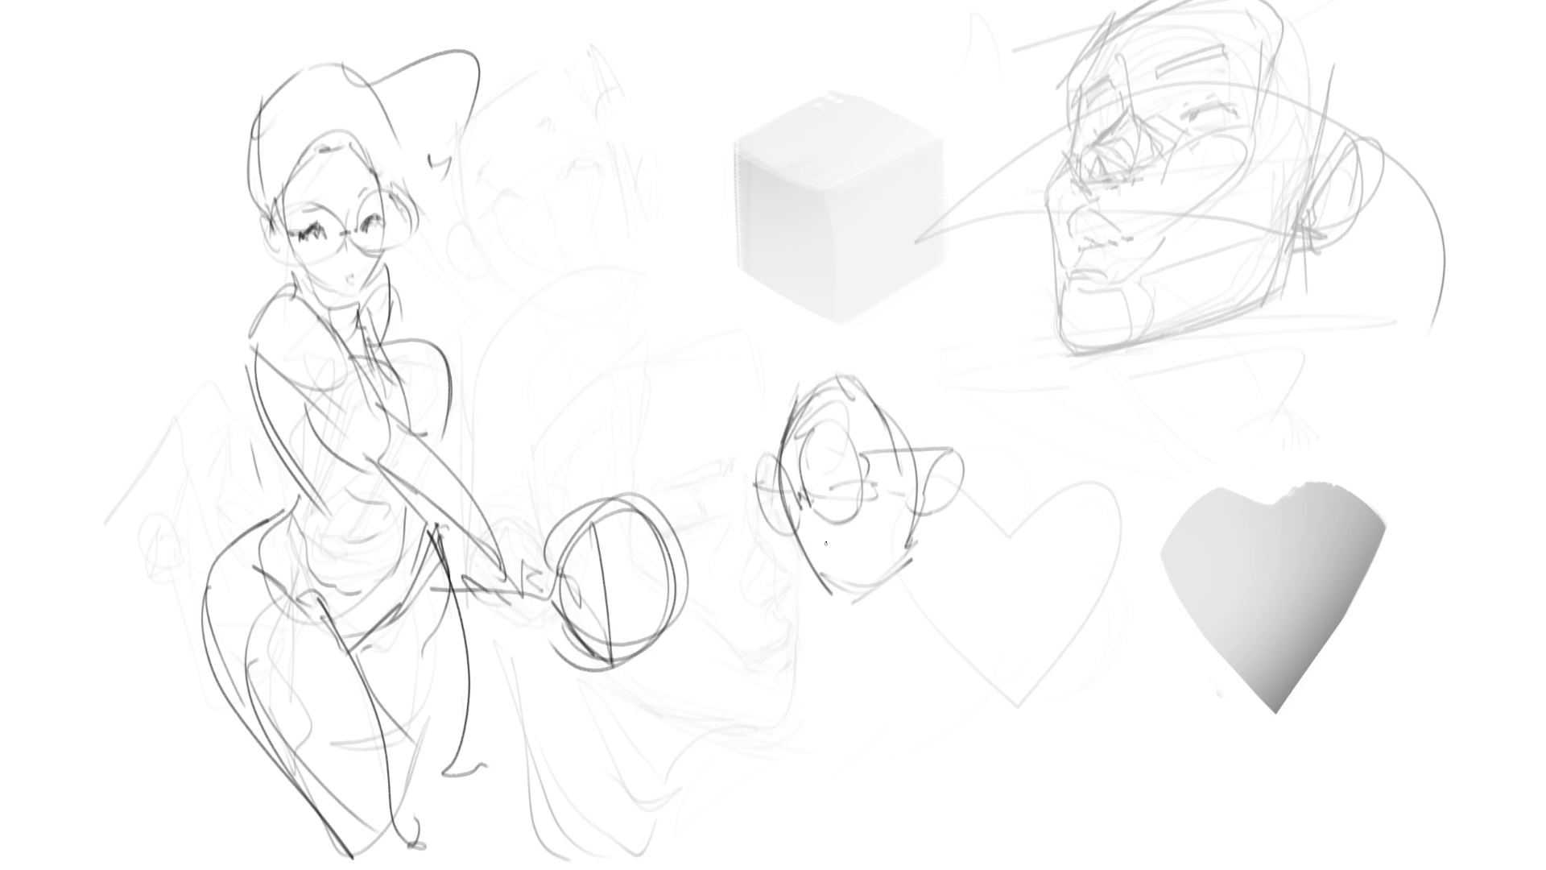
mouse_move(938, 490)
mouse_down()
mouse_move(943, 456)
mouse_move(952, 502)
mouse_move(960, 451)
mouse_up()
drag(946, 487, 958, 499)
drag(871, 456, 923, 451)
drag(966, 457, 969, 500)
mouse_move(809, 566)
mouse_down()
mouse_move(835, 611)
mouse_move(894, 582)
mouse_up()
drag(921, 502, 920, 559)
mouse_move(922, 556)
mouse_down()
mouse_move(882, 587)
mouse_move(923, 524)
mouse_up()
drag(926, 523, 905, 578)
drag(908, 579, 896, 591)
drag(949, 509, 928, 533)
drag(976, 483, 959, 510)
- Outline the hood-like hair swooping over the head and down its sides
drag(789, 352, 719, 492)
drag(805, 387, 733, 497)
mouse_move(811, 373)
mouse_down()
mouse_move(796, 424)
mouse_move(827, 413)
mouse_move(910, 434)
mouse_move(839, 367)
mouse_up()
mouse_move(760, 376)
mouse_down()
mouse_move(889, 292)
mouse_move(886, 311)
mouse_up()
drag(887, 311, 939, 399)
drag(897, 294, 1031, 444)
mouse_move(956, 327)
mouse_down()
mouse_move(1085, 459)
mouse_move(1017, 516)
mouse_up()
mouse_move(954, 457)
mouse_down()
mouse_move(934, 493)
mouse_move(994, 523)
mouse_up()
mouse_move(996, 525)
mouse_down()
mouse_move(990, 564)
mouse_move(1043, 530)
mouse_up()
drag(757, 525, 786, 555)
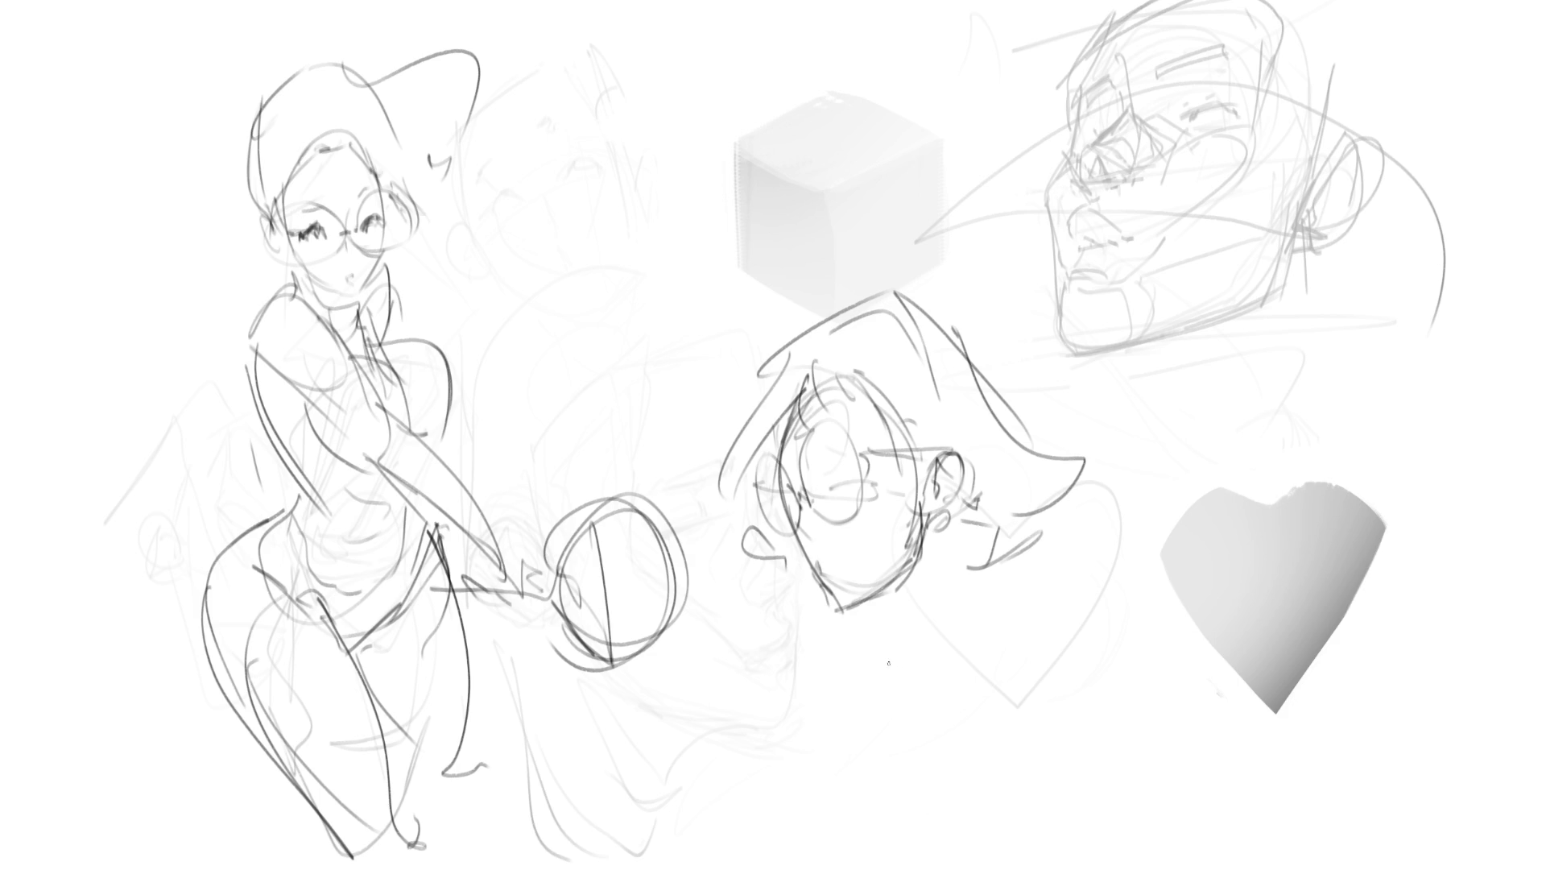
- Draw the neck with left and right lines joined by a bottom curve
mouse_move(946, 511)
mouse_down()
mouse_move(926, 636)
mouse_move(902, 667)
mouse_up()
mouse_move(855, 608)
mouse_down()
mouse_move(858, 667)
mouse_move(904, 654)
mouse_up()
drag(852, 624, 870, 614)
drag(950, 500, 953, 527)
mouse_move(915, 578)
mouse_down()
mouse_move(882, 613)
mouse_move(862, 688)
mouse_up()
drag(936, 531, 926, 672)
mouse_move(866, 600)
mouse_down()
mouse_move(868, 687)
mouse_move(907, 691)
mouse_up()
drag(952, 546, 931, 665)
drag(857, 601, 878, 705)
drag(950, 500, 934, 712)
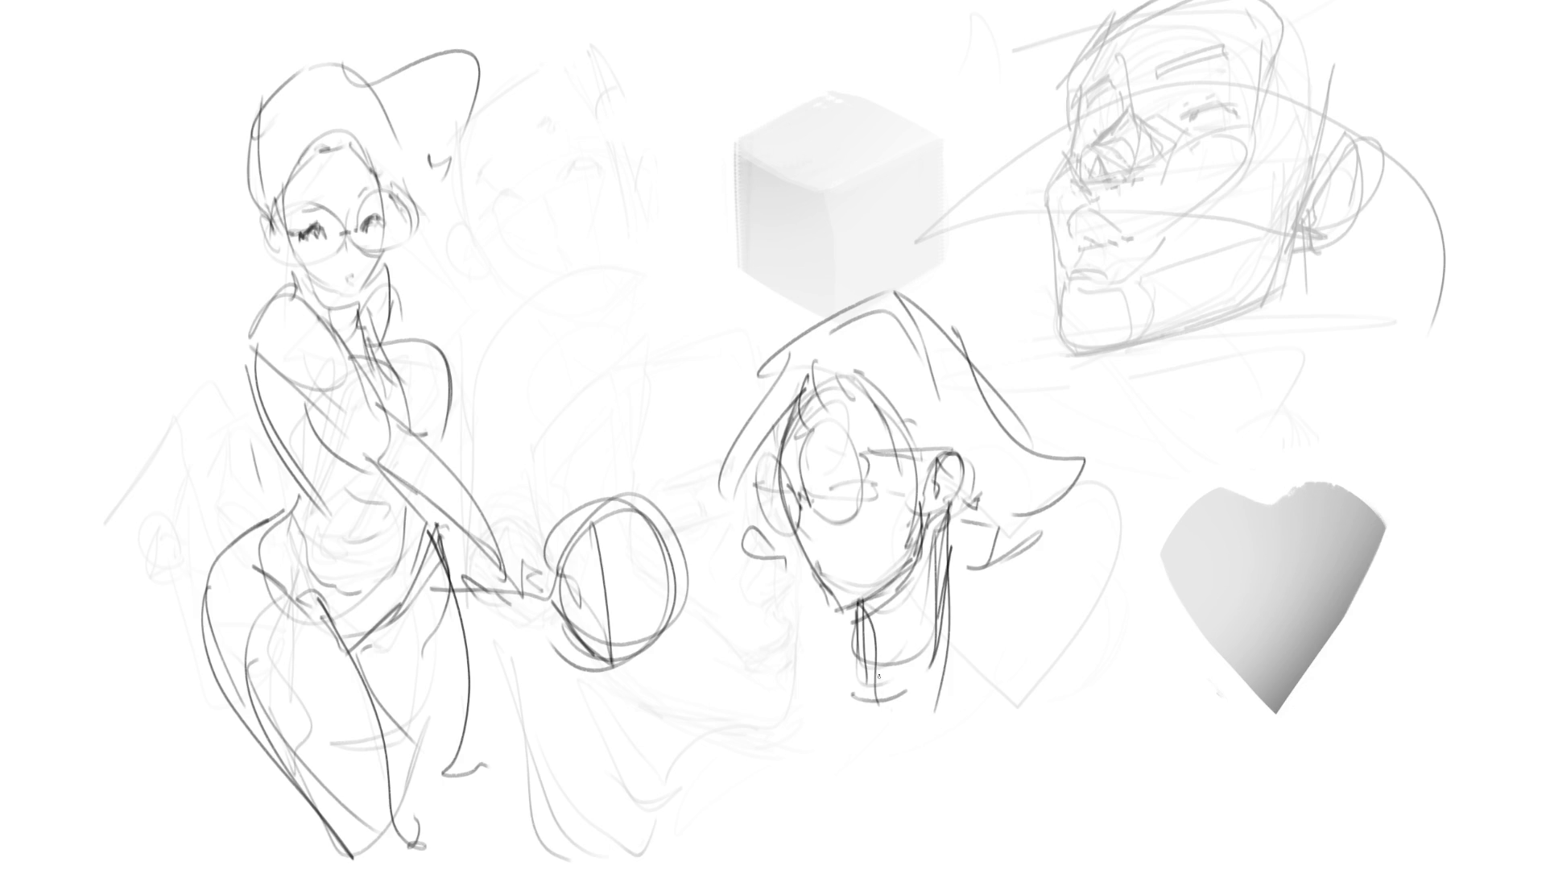
mouse_move(921, 493)
mouse_down()
mouse_move(894, 747)
mouse_move(866, 718)
mouse_up()
drag(859, 629, 846, 694)
drag(857, 625, 868, 741)
- Scribble looping arcs for the shoulders below the neck toward the bottom edge
mouse_move(987, 638)
mouse_down()
mouse_move(999, 701)
mouse_move(1059, 753)
mouse_up()
drag(987, 679, 915, 796)
drag(1016, 724, 922, 821)
drag(829, 725, 966, 805)
mouse_move(804, 654)
mouse_down()
mouse_move(838, 757)
mouse_move(926, 855)
mouse_move(971, 733)
mouse_up()
mouse_move(1016, 757)
mouse_down()
mouse_move(977, 854)
mouse_move(842, 805)
mouse_move(802, 860)
mouse_up()
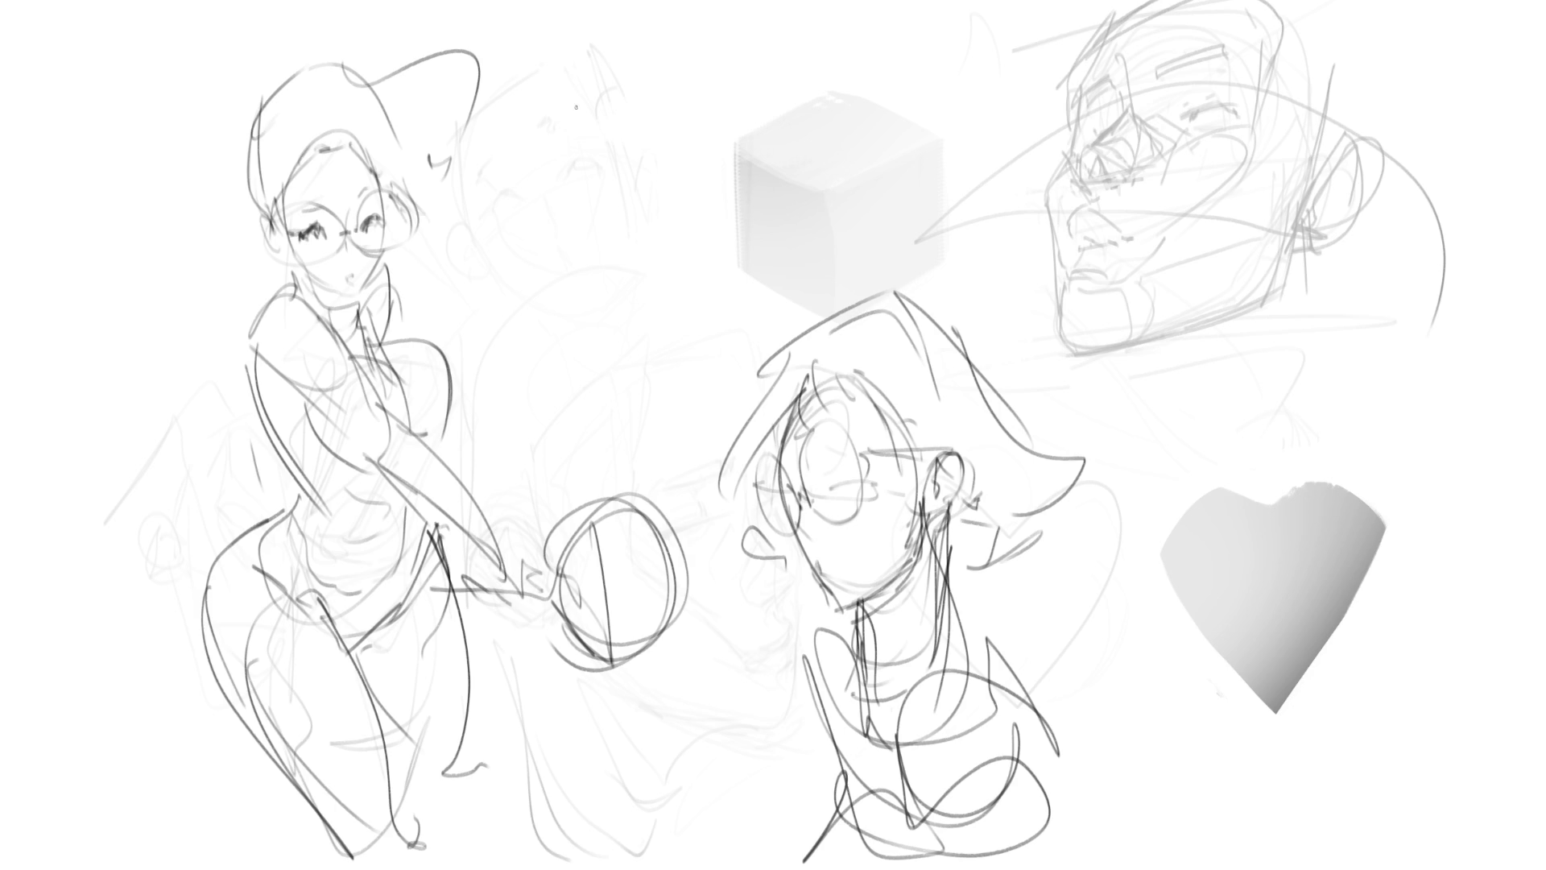
drag(601, 80, 590, 133)
- Draw an arched hair shape with strands and refined edges beside the racket woman
mouse_move(632, 60)
mouse_down()
mouse_move(699, 97)
mouse_move(690, 216)
mouse_move(619, 224)
mouse_move(616, 136)
mouse_up()
mouse_move(636, 191)
mouse_down()
mouse_move(612, 234)
mouse_move(634, 232)
mouse_up()
drag(621, 150, 616, 185)
drag(620, 214, 681, 212)
mouse_move(703, 102)
mouse_down()
mouse_move(723, 154)
mouse_move(666, 226)
mouse_up()
drag(723, 157, 680, 221)
drag(687, 218, 632, 229)
drag(589, 92, 593, 147)
drag(606, 201, 606, 222)
drag(608, 226, 598, 250)
mouse_move(596, 179)
mouse_down()
mouse_move(581, 231)
mouse_move(563, 173)
mouse_move(544, 187)
mouse_move(577, 167)
mouse_move(541, 196)
mouse_move(576, 211)
mouse_move(573, 173)
mouse_move(596, 234)
mouse_move(583, 299)
mouse_move(603, 239)
mouse_up()
- Add a tied ponytail and a long diagonal stick with a curved tip
mouse_move(610, 227)
mouse_down()
mouse_move(620, 241)
mouse_move(545, 355)
mouse_move(574, 354)
mouse_move(563, 370)
mouse_move(531, 290)
mouse_move(489, 242)
mouse_up()
mouse_move(544, 353)
mouse_down()
mouse_move(475, 230)
mouse_move(496, 208)
mouse_move(505, 242)
mouse_move(562, 183)
mouse_up()
mouse_move(480, 240)
mouse_down()
mouse_move(586, 143)
mouse_move(435, 270)
mouse_move(520, 265)
mouse_up()
mouse_move(645, 256)
mouse_down()
mouse_move(676, 234)
mouse_move(657, 243)
mouse_up()
mouse_move(670, 232)
mouse_down()
mouse_move(629, 243)
mouse_move(639, 320)
mouse_move(592, 370)
mouse_move(659, 228)
mouse_move(641, 295)
mouse_move(709, 211)
mouse_move(736, 277)
mouse_move(578, 407)
mouse_move(747, 322)
mouse_move(677, 457)
mouse_move(551, 386)
mouse_up()
- Add body lines down toward the racket, then fade the bottom-middle head sketch
drag(510, 326, 556, 515)
mouse_move(578, 517)
mouse_down()
mouse_move(598, 522)
mouse_move(580, 573)
mouse_up()
mouse_move(592, 555)
mouse_down()
mouse_move(613, 538)
mouse_move(709, 538)
mouse_move(733, 251)
mouse_move(692, 483)
mouse_move(715, 207)
mouse_move(738, 245)
mouse_up()
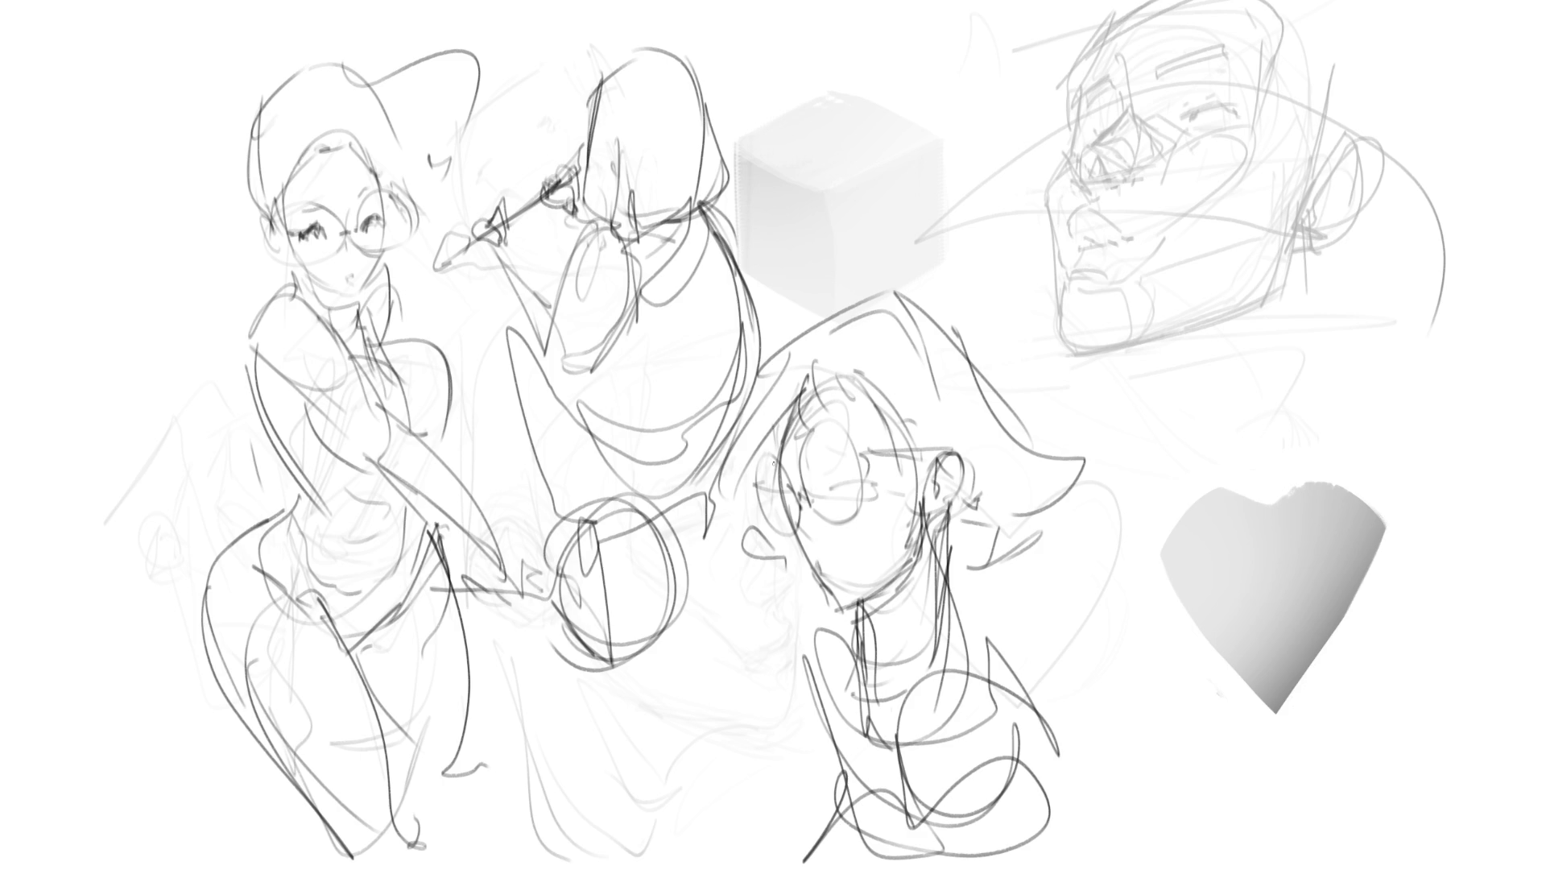
mouse_move(845, 563)
mouse_down()
mouse_move(880, 456)
mouse_move(905, 456)
mouse_move(902, 604)
mouse_up()
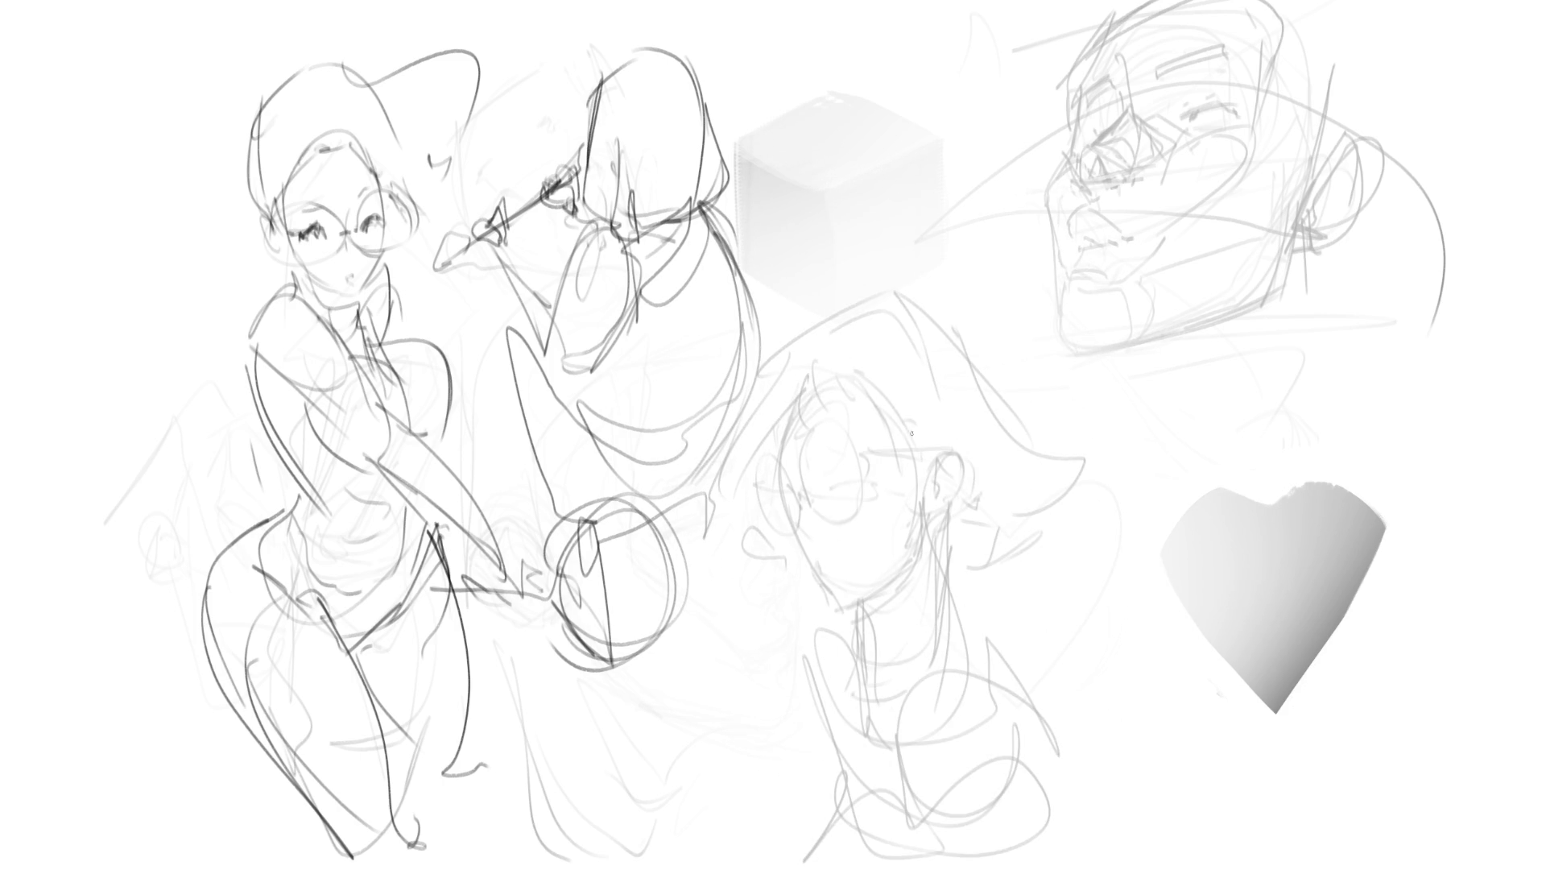
- Draw a closed, lashed eye on the faded head, the left lens edge and jaw strokes
drag(835, 483, 875, 479)
mouse_move(832, 484)
mouse_down()
mouse_move(870, 473)
mouse_move(816, 447)
mouse_move(858, 434)
mouse_up()
mouse_move(817, 463)
mouse_down()
mouse_move(781, 468)
mouse_move(802, 507)
mouse_up()
mouse_move(785, 467)
mouse_down()
mouse_move(806, 505)
mouse_move(792, 537)
mouse_move(880, 488)
mouse_move(820, 569)
mouse_move(837, 600)
mouse_up()
drag(799, 543, 838, 612)
- Add lens marks, the glasses' temple arm, an ear squiggle and the jaw line under the chin
mouse_move(780, 468)
mouse_down()
mouse_move(796, 505)
mouse_move(743, 493)
mouse_move(797, 515)
mouse_move(870, 510)
mouse_move(823, 525)
mouse_move(838, 529)
mouse_move(947, 453)
mouse_up()
drag(741, 496, 771, 491)
mouse_move(894, 477)
mouse_down()
mouse_move(962, 445)
mouse_move(943, 451)
mouse_up()
mouse_move(969, 455)
mouse_down()
mouse_move(979, 517)
mouse_move(947, 515)
mouse_move(922, 558)
mouse_up()
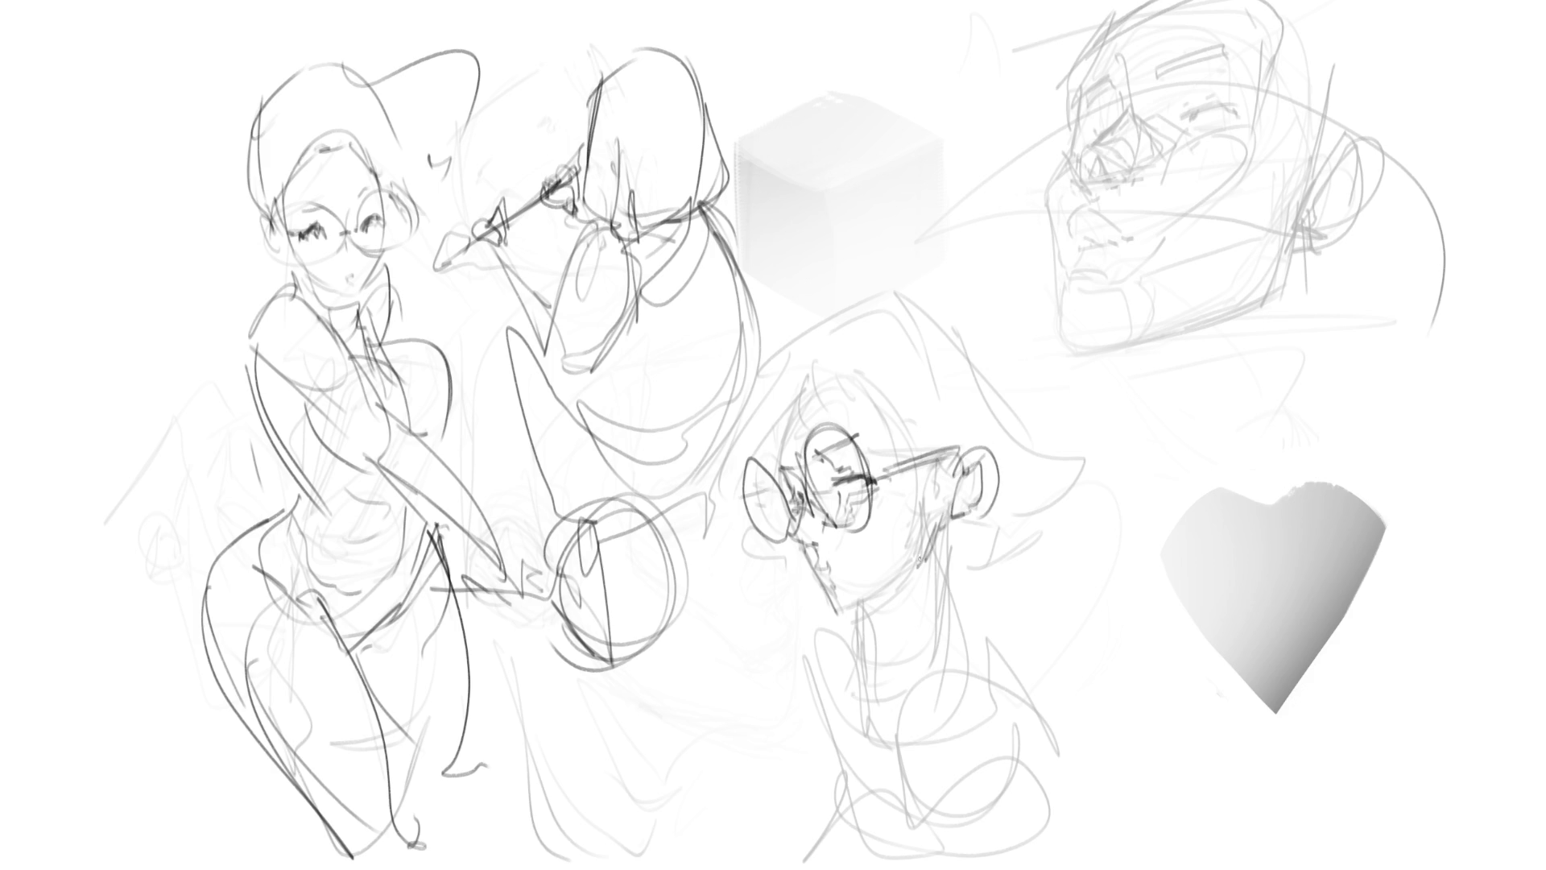
mouse_move(829, 608)
mouse_down()
mouse_move(871, 596)
mouse_move(902, 615)
mouse_move(883, 620)
mouse_move(898, 677)
mouse_up()
- Draw the front and back neck lines down to the shoulder, plus a short collar line
drag(862, 598, 906, 667)
mouse_move(879, 622)
mouse_down()
mouse_move(897, 696)
mouse_move(926, 729)
mouse_up()
drag(952, 520, 956, 630)
drag(953, 626, 962, 678)
drag(955, 530, 959, 620)
drag(952, 620, 996, 689)
drag(884, 604, 909, 686)
drag(903, 686, 951, 682)
drag(951, 530, 994, 636)
drag(949, 564, 1018, 684)
- Undo the last neck strokes and redraw a long neck line from ear to collar and shoulder
key(ctrl+z)
key(ctrl+z)
drag(951, 521, 927, 694)
drag(953, 577, 976, 620)
mouse_move(950, 527)
mouse_down()
mouse_move(966, 588)
mouse_move(1037, 680)
mouse_up()
mouse_move(958, 570)
mouse_down()
mouse_move(1031, 556)
mouse_move(1024, 543)
mouse_move(1103, 494)
mouse_up()
- Draw hair strands sweeping down-right, an arc over the head, bangs, and strokes around the ear
drag(805, 397, 916, 411)
drag(769, 364, 877, 309)
mouse_move(924, 292)
mouse_down()
mouse_move(1002, 374)
mouse_move(1125, 427)
mouse_move(1072, 491)
mouse_up()
mouse_move(765, 364)
mouse_down()
mouse_move(781, 459)
mouse_move(794, 389)
mouse_move(877, 387)
mouse_move(742, 455)
mouse_up()
mouse_move(749, 528)
mouse_down()
mouse_move(786, 603)
mouse_move(842, 649)
mouse_move(870, 618)
mouse_up()
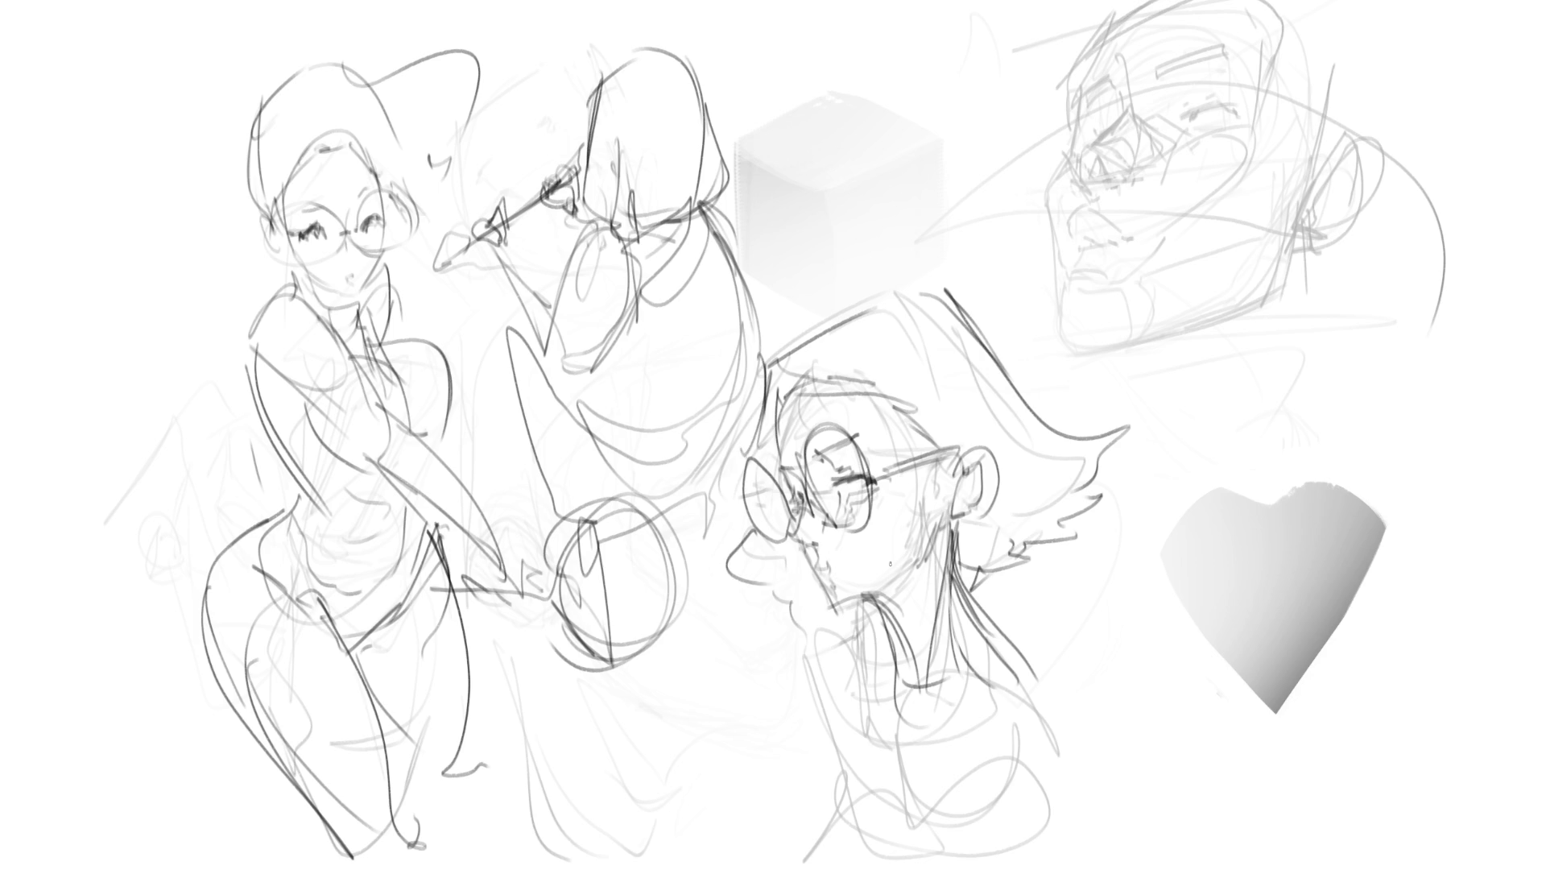
mouse_move(958, 435)
mouse_down()
mouse_move(934, 472)
mouse_move(940, 501)
mouse_move(966, 455)
mouse_up()
mouse_move(970, 444)
mouse_down()
mouse_move(978, 508)
mouse_move(960, 504)
mouse_move(950, 563)
mouse_up()
- Rework the chin and jaw line, undoing and redrawing the strokes several times
mouse_move(847, 605)
mouse_down()
mouse_move(915, 561)
mouse_move(854, 594)
mouse_up()
key(ctrl+z)
key(ctrl+z)
mouse_move(828, 592)
mouse_down()
mouse_move(834, 624)
mouse_move(891, 594)
mouse_up()
key(ctrl+z)
drag(845, 609, 849, 616)
key(ctrl+z)
key(ctrl+z)
key(ctrl+z)
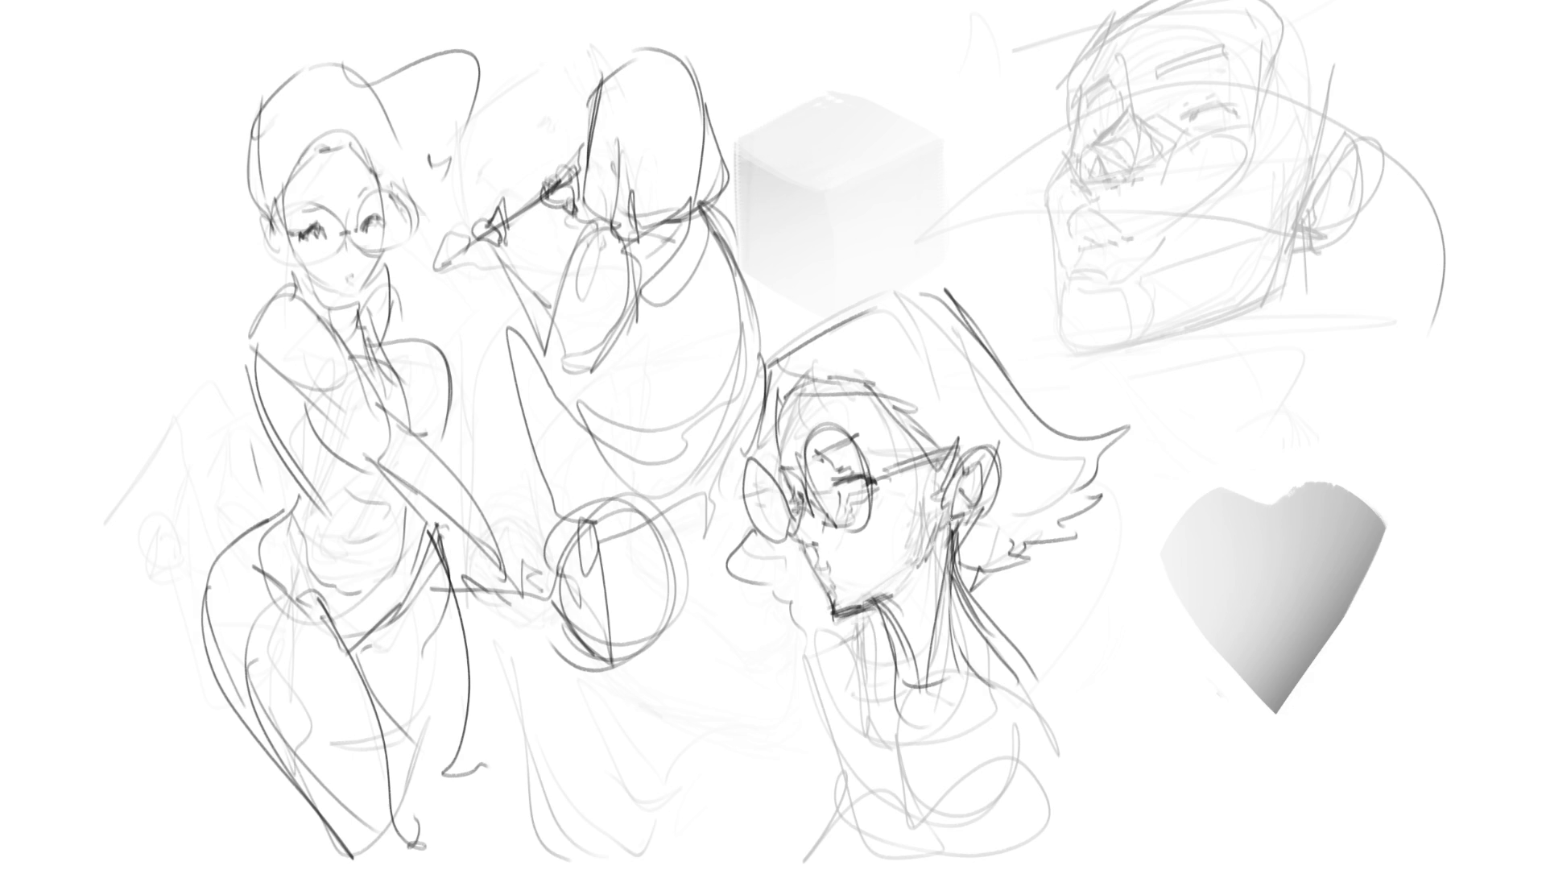
drag(838, 615, 910, 587)
key(ctrl+z)
key(ctrl+z)
key(ctrl+z)
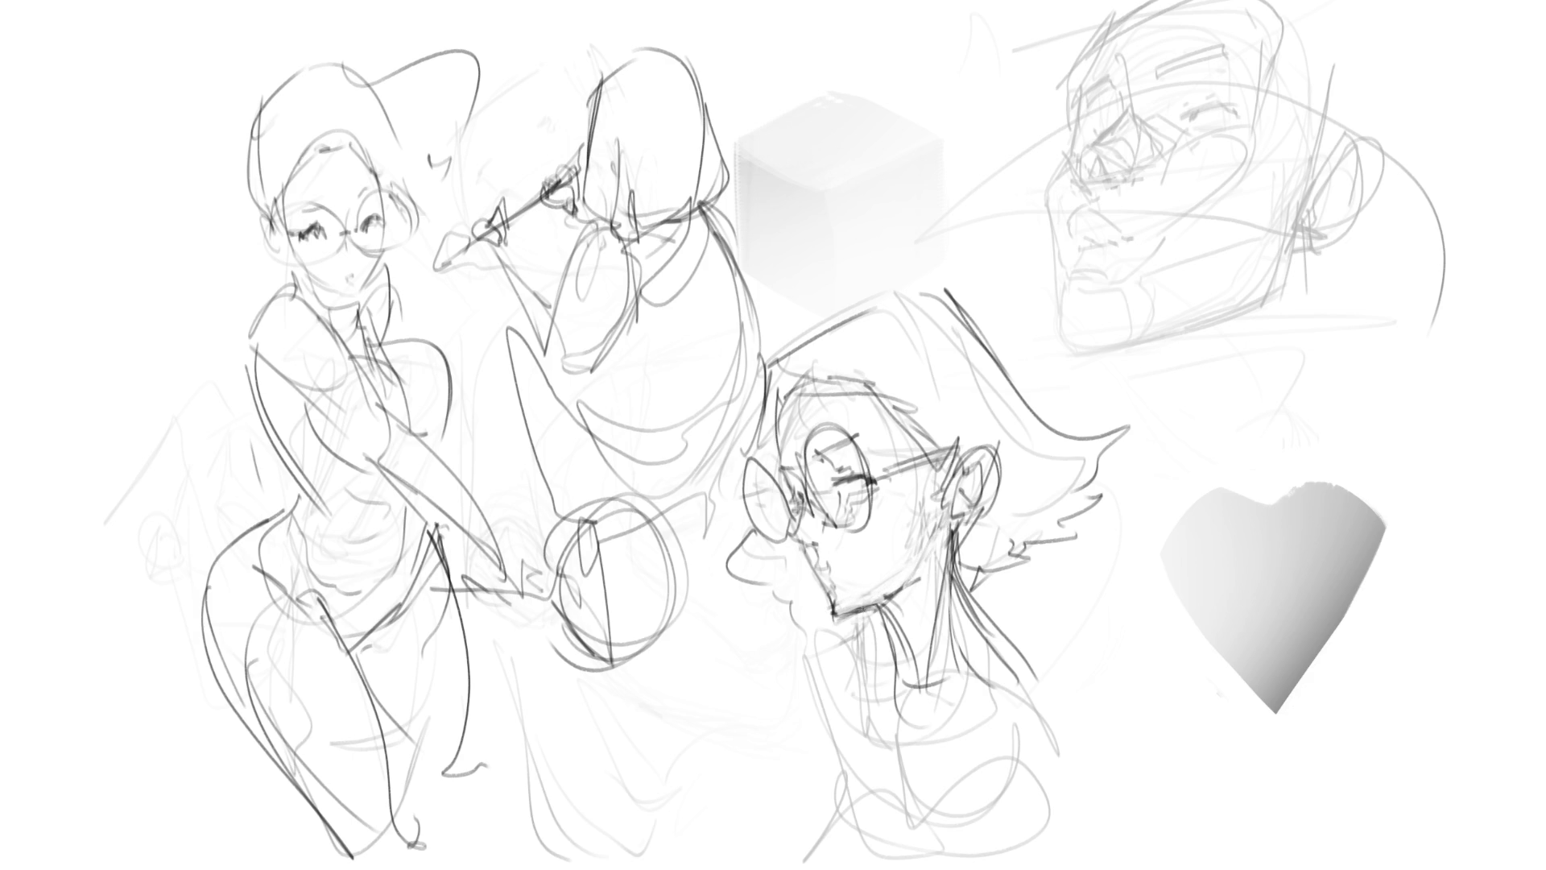
- Add neck strokes, hair strands at the neck and the shoulder curve on the bespectacled bust
drag(865, 606, 920, 659)
mouse_move(912, 581)
mouse_down()
mouse_move(925, 681)
mouse_move(962, 578)
mouse_move(1031, 716)
mouse_up()
drag(910, 661, 905, 817)
drag(927, 749, 906, 850)
mouse_move(934, 735)
mouse_down()
mouse_move(1027, 749)
mouse_move(912, 824)
mouse_up()
drag(955, 729, 1066, 778)
drag(1016, 668, 1072, 817)
- Draw collar strokes and refine the bust's neck with diagonal and vertical lines
mouse_move(900, 694)
mouse_down()
mouse_move(905, 739)
mouse_move(889, 689)
mouse_move(860, 809)
mouse_move(890, 805)
mouse_move(870, 807)
mouse_up()
mouse_move(871, 801)
mouse_down()
mouse_move(844, 841)
mouse_move(934, 831)
mouse_move(1043, 775)
mouse_up()
drag(1027, 679, 1075, 821)
drag(1005, 614, 899, 723)
drag(896, 638, 886, 807)
drag(1003, 601, 918, 758)
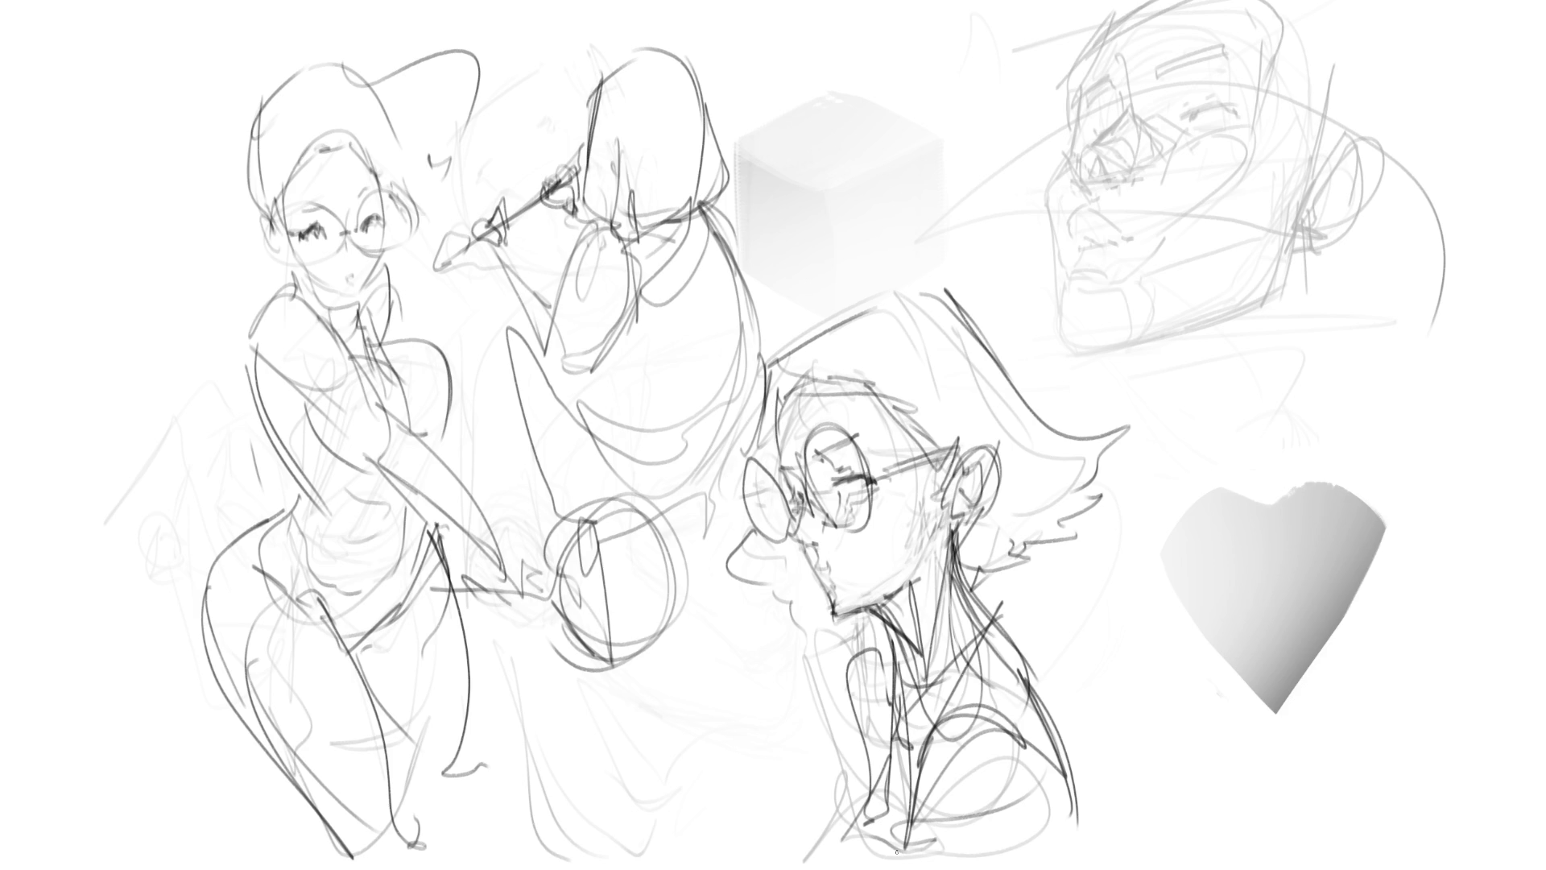
- Darken the racket woman's glasses bridge, lens edges and cheek, and add an eyelid line
mouse_move(341, 230)
mouse_down()
mouse_move(271, 227)
mouse_move(320, 254)
mouse_move(406, 239)
mouse_move(355, 253)
mouse_up()
drag(274, 211, 269, 227)
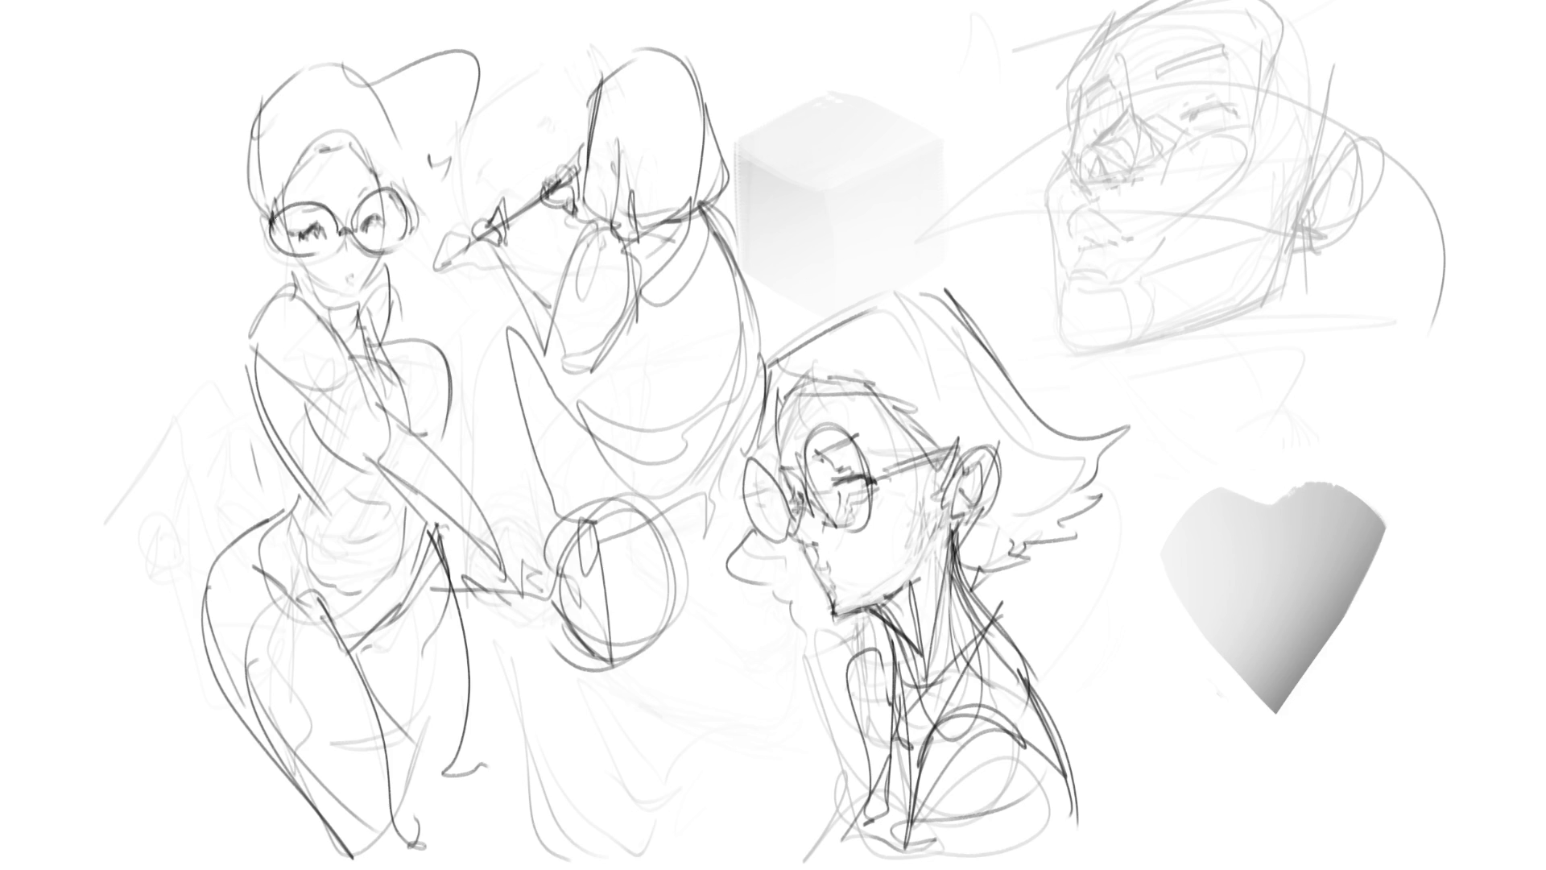
drag(385, 180, 400, 217)
mouse_move(281, 212)
mouse_down()
mouse_move(260, 230)
mouse_move(276, 248)
mouse_up()
mouse_move(280, 184)
mouse_down()
mouse_move(290, 252)
mouse_move(356, 297)
mouse_up()
drag(388, 238, 352, 282)
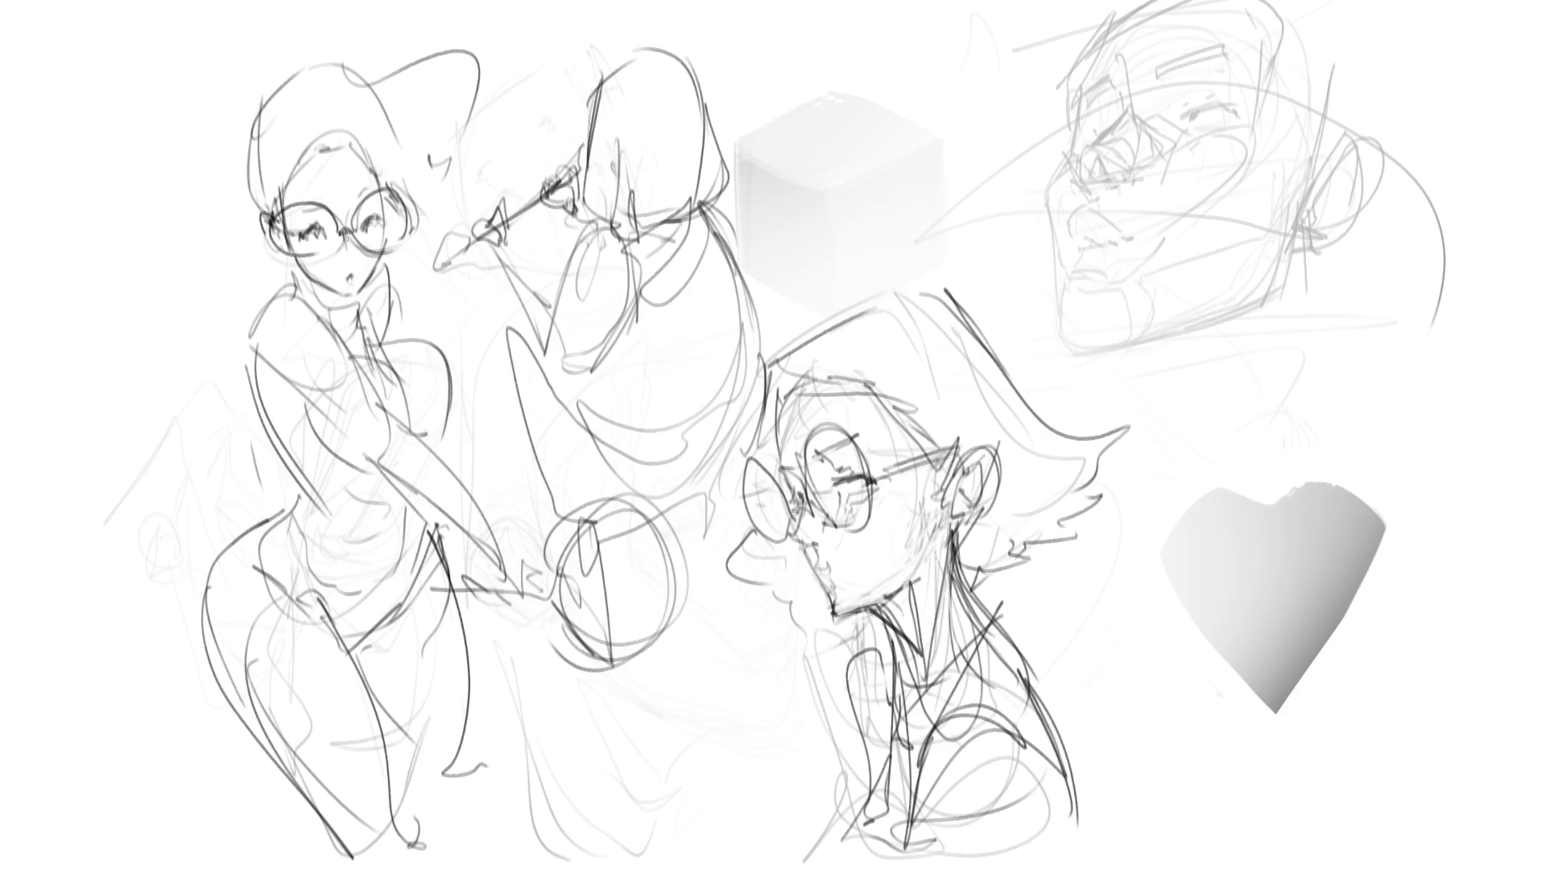
mouse_move(363, 185)
mouse_down()
mouse_move(355, 207)
mouse_move(324, 207)
mouse_up()
mouse_move(358, 220)
mouse_down()
mouse_move(373, 215)
mouse_move(370, 250)
mouse_move(318, 252)
mouse_up()
- Darken the racket woman's left torso contour, chest lines, arm and collar, replacing discarded collar strokes
mouse_move(292, 283)
mouse_down()
mouse_move(338, 344)
mouse_move(336, 313)
mouse_move(359, 316)
mouse_move(356, 347)
mouse_move(357, 320)
mouse_move(342, 341)
mouse_move(391, 335)
mouse_up()
key(ctrl+z)
key(ctrl+z)
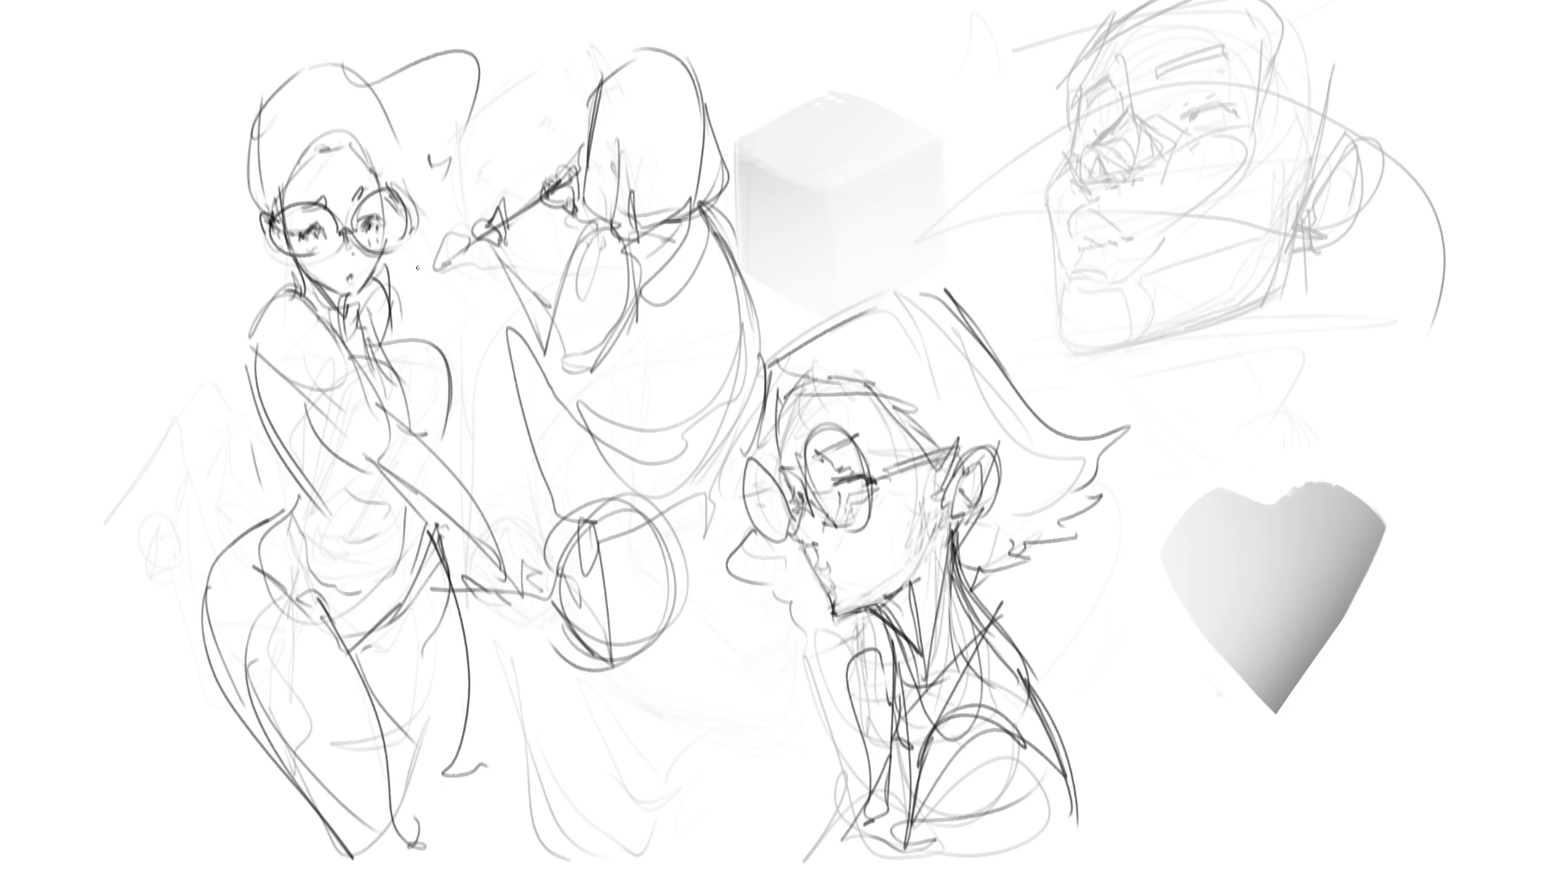
mouse_move(282, 286)
mouse_down()
mouse_move(244, 356)
mouse_move(375, 397)
mouse_up()
drag(328, 330, 414, 447)
drag(261, 372, 389, 485)
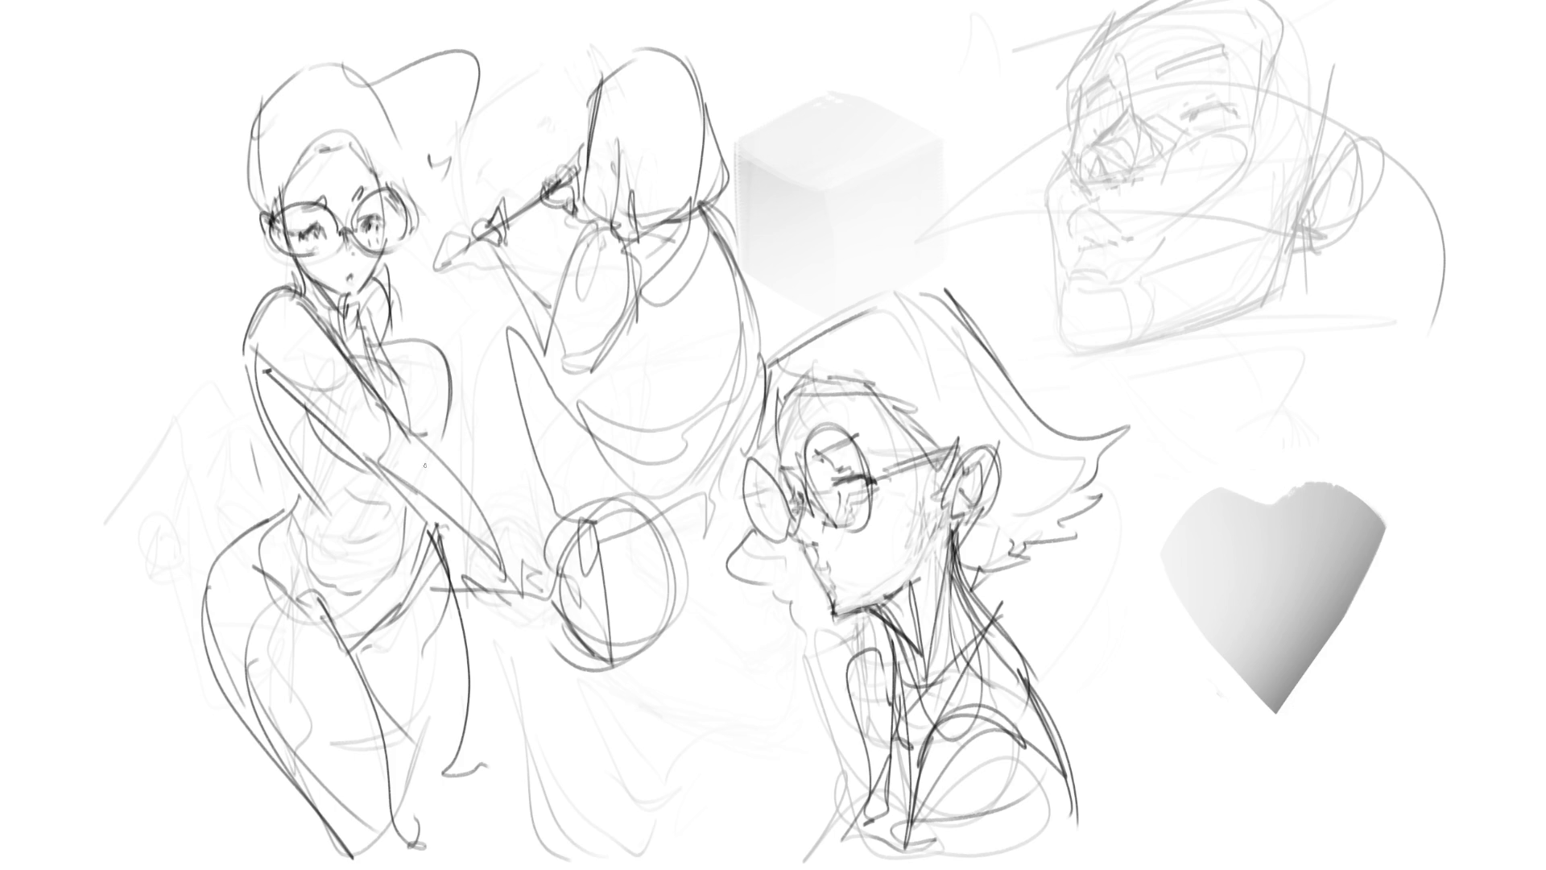
mouse_move(394, 424)
mouse_down()
mouse_move(386, 471)
mouse_move(409, 467)
mouse_move(546, 583)
mouse_up()
drag(385, 479, 539, 596)
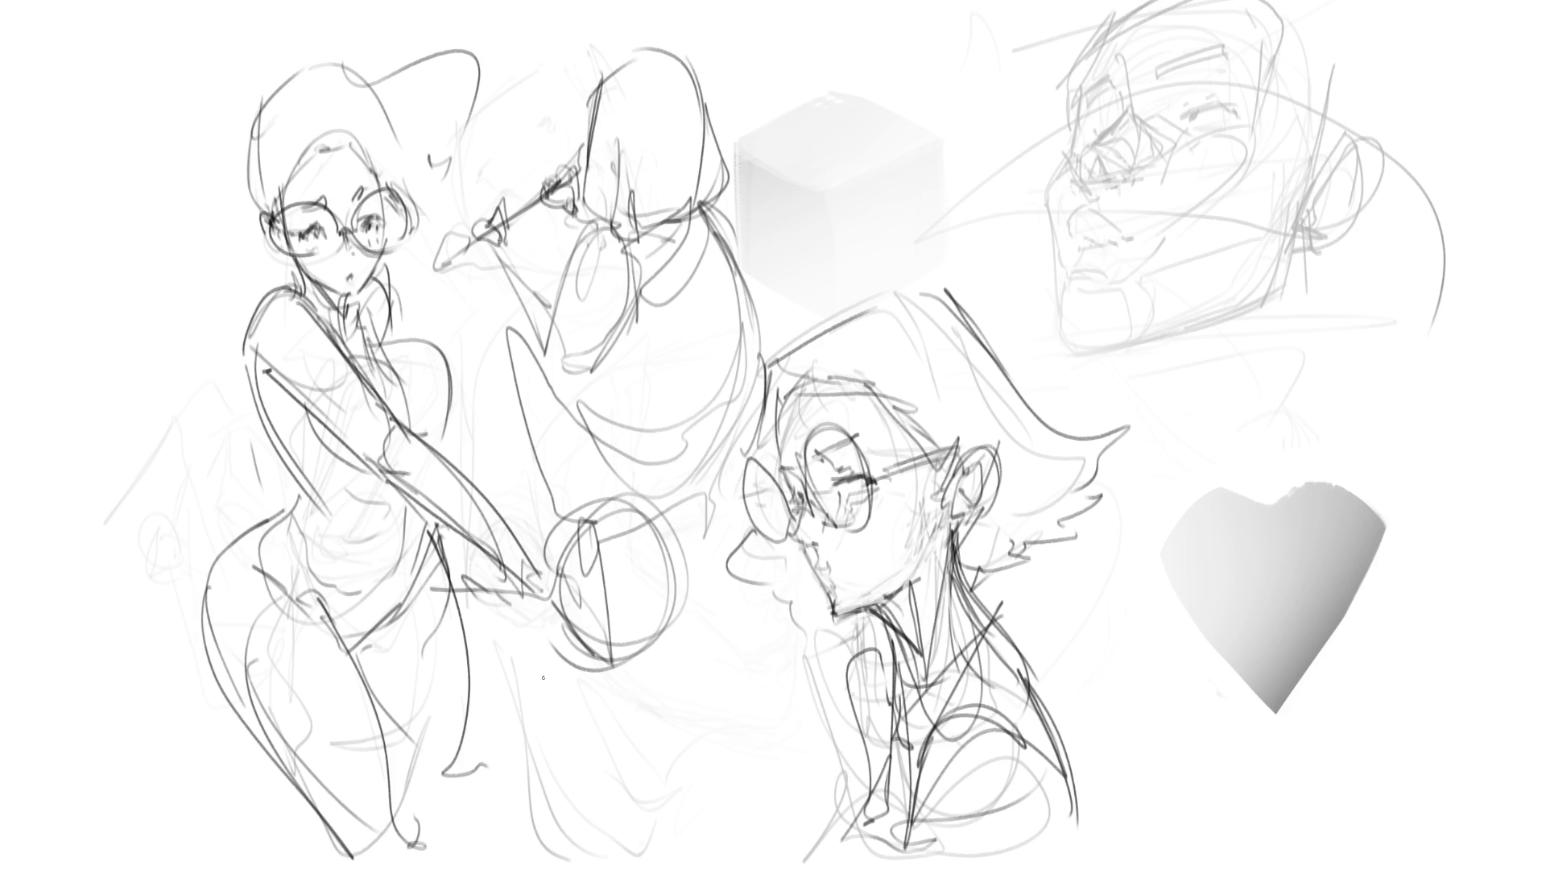
mouse_move(339, 307)
mouse_down()
mouse_move(348, 359)
mouse_move(342, 347)
mouse_up()
mouse_move(342, 346)
mouse_down()
mouse_move(352, 367)
mouse_move(451, 330)
mouse_move(466, 458)
mouse_up()
- Define the racket woman's waist and hips with darker horizontal and side strokes
drag(338, 447, 368, 449)
drag(314, 404, 329, 441)
mouse_move(256, 419)
mouse_down()
mouse_move(311, 408)
mouse_move(262, 475)
mouse_move(303, 506)
mouse_up()
drag(267, 507, 355, 504)
mouse_move(475, 401)
mouse_down()
mouse_move(478, 433)
mouse_move(450, 451)
mouse_up()
drag(297, 491, 353, 475)
drag(333, 483, 372, 480)
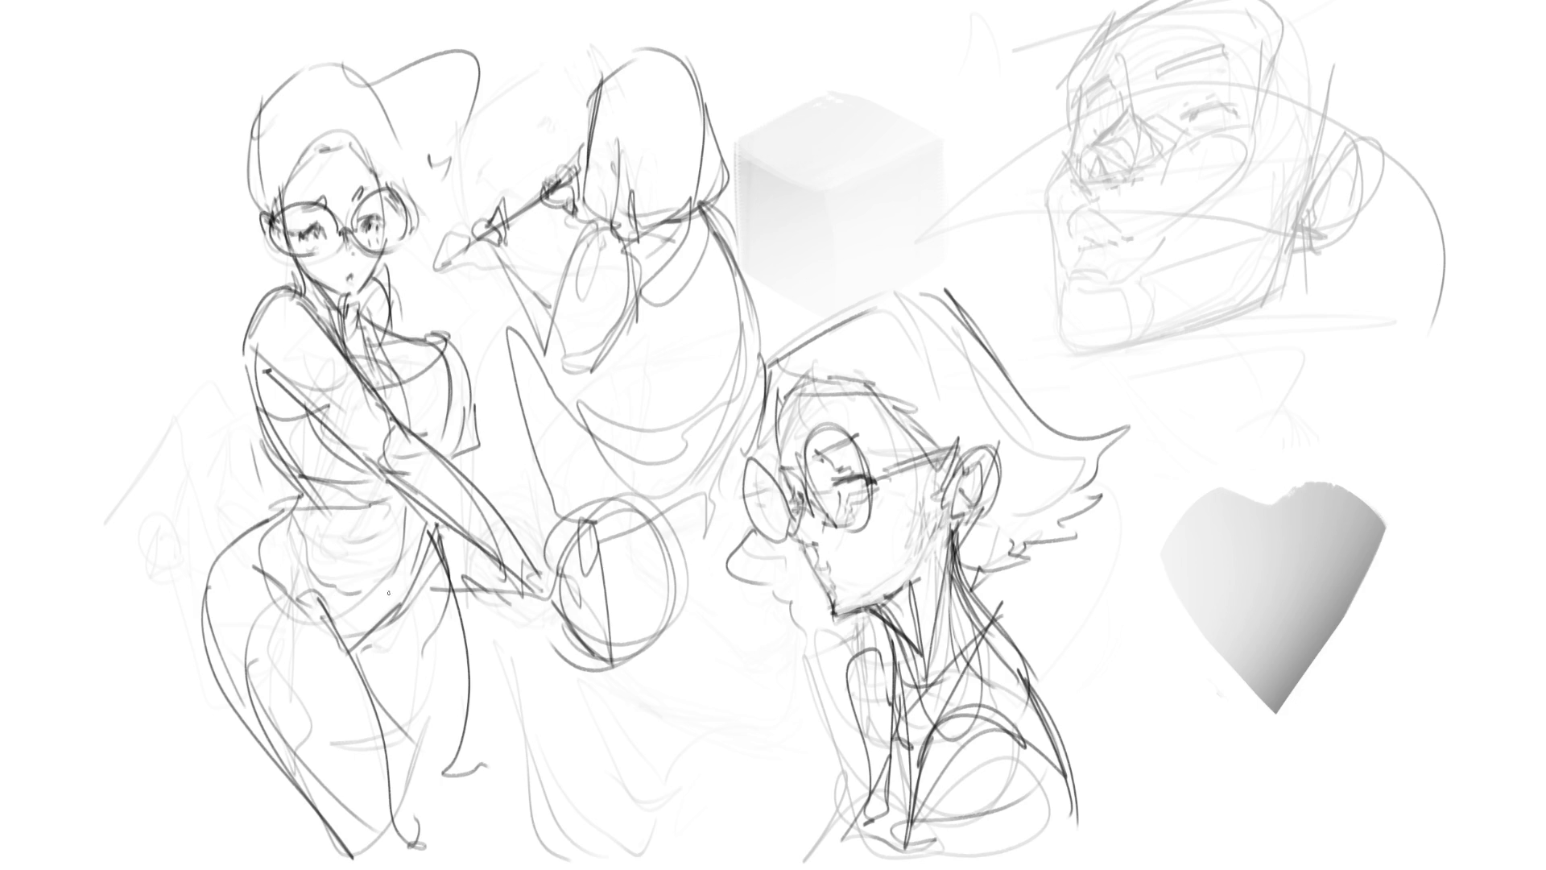
drag(259, 524, 266, 506)
mouse_move(259, 507)
mouse_down()
mouse_move(351, 648)
mouse_move(447, 565)
mouse_up()
- Sketch flaring skirt ruffles and the skirt's edges around the racket woman's hips
drag(235, 675, 449, 615)
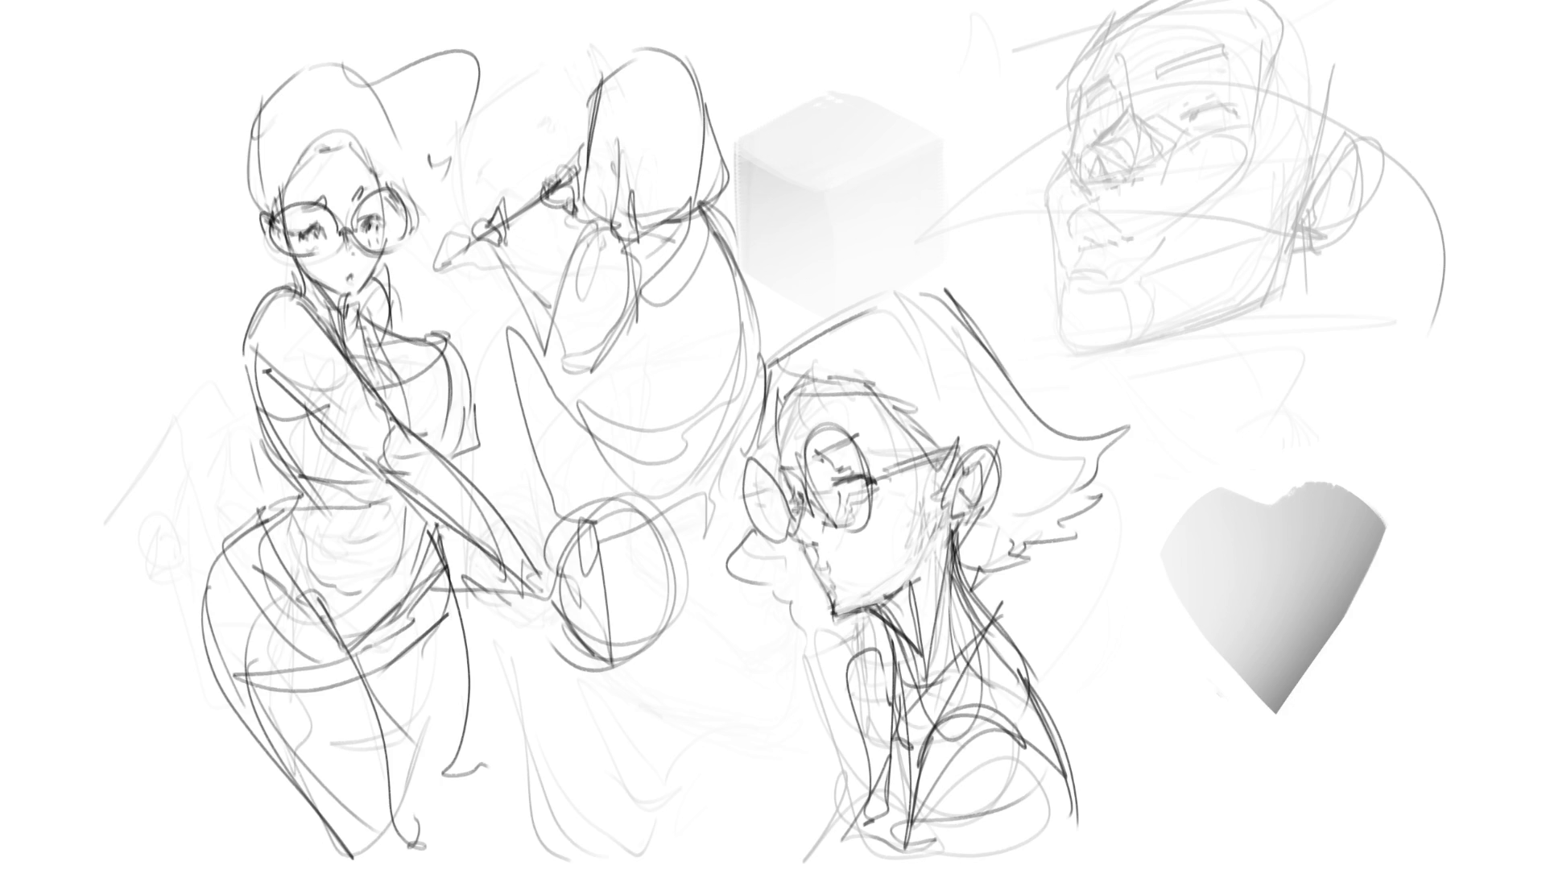
mouse_move(274, 503)
mouse_down()
mouse_move(206, 652)
mouse_move(271, 684)
mouse_up()
mouse_move(119, 588)
mouse_down()
mouse_move(143, 654)
mouse_move(197, 653)
mouse_up()
mouse_move(143, 564)
mouse_down()
mouse_move(203, 474)
mouse_move(260, 486)
mouse_move(261, 527)
mouse_up()
mouse_move(265, 679)
mouse_down()
mouse_move(483, 579)
mouse_move(366, 684)
mouse_up()
drag(442, 616, 468, 551)
mouse_move(271, 685)
mouse_down()
mouse_move(408, 667)
mouse_move(478, 598)
mouse_up()
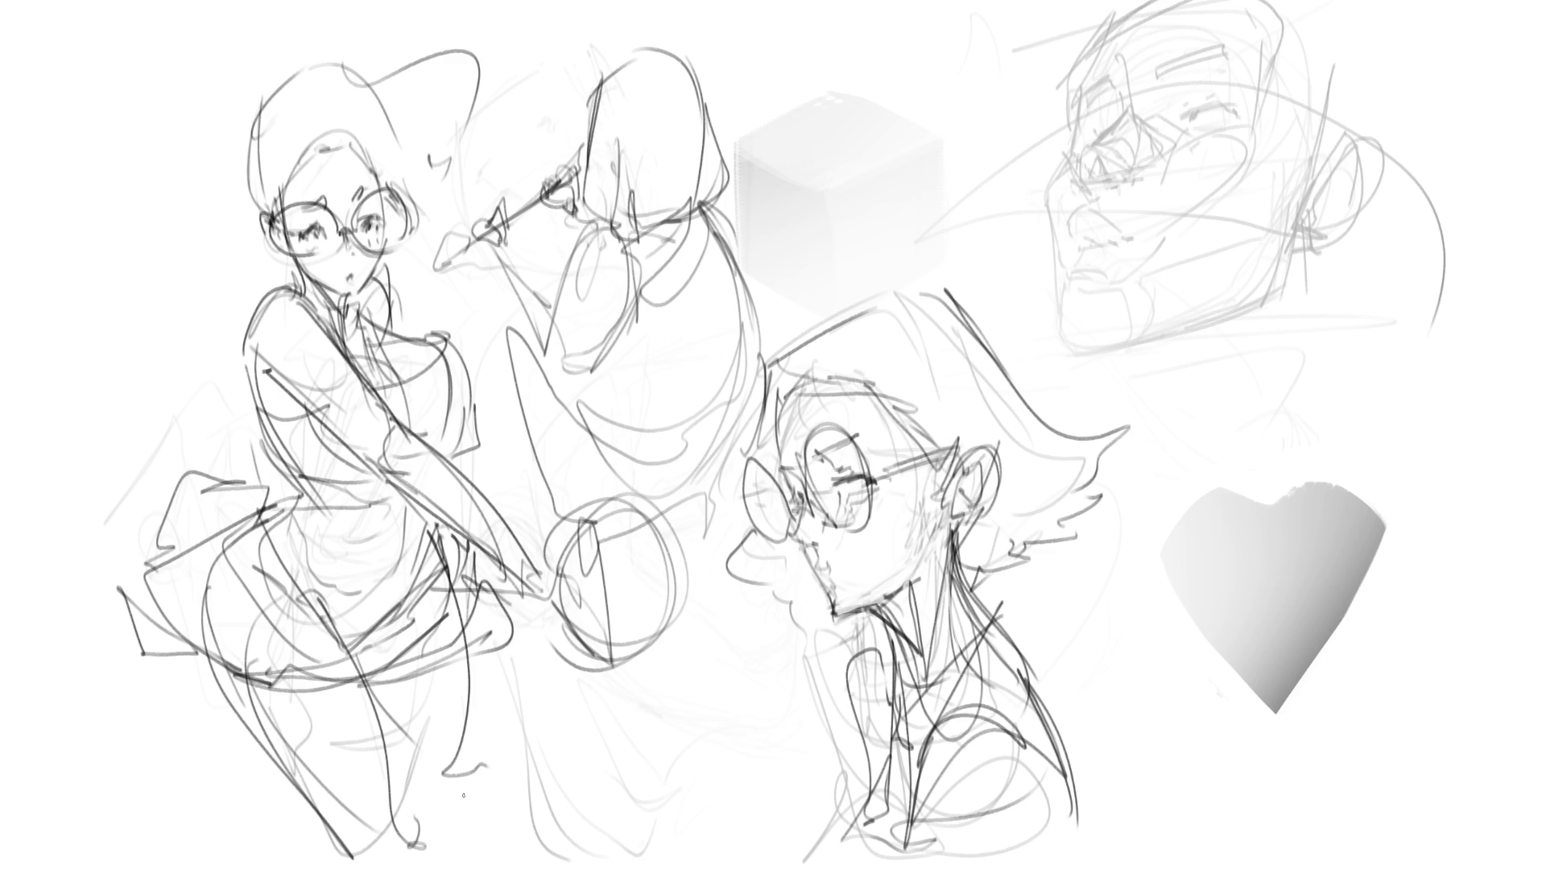
- Redraw the racket woman's legs below the skirt
mouse_move(214, 656)
mouse_down()
mouse_move(259, 754)
mouse_move(354, 866)
mouse_up()
drag(356, 688, 393, 869)
mouse_move(478, 654)
mouse_down()
mouse_move(488, 813)
mouse_move(445, 834)
mouse_up()
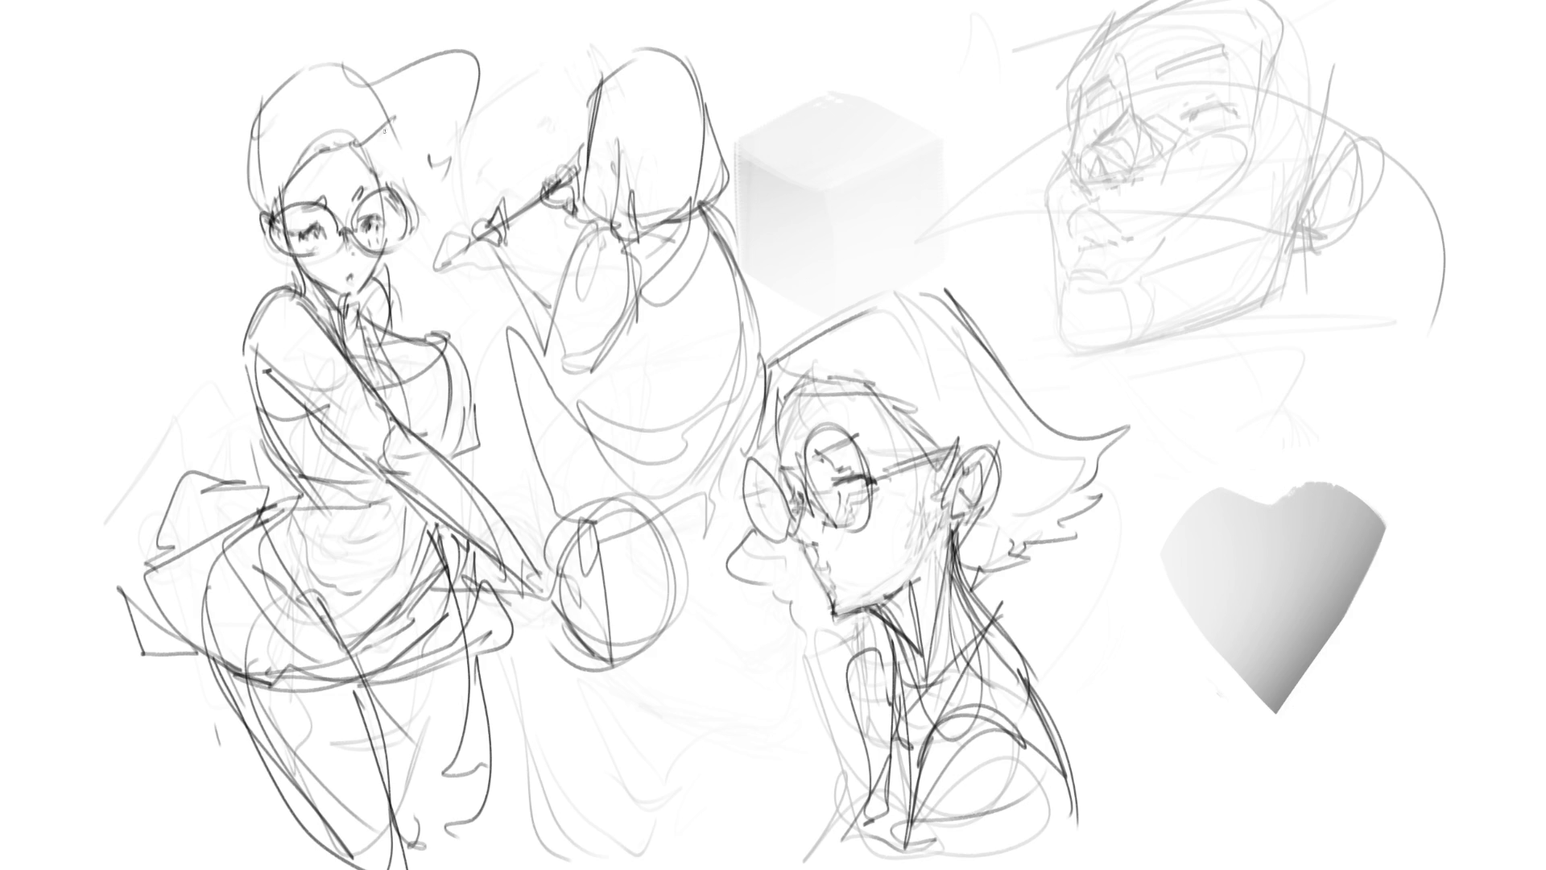
- Rough in darker strokes around the racket woman's hair and above her arm
mouse_move(272, 87)
mouse_down()
mouse_move(247, 208)
mouse_move(250, 177)
mouse_up()
mouse_move(323, 101)
mouse_down()
mouse_move(371, 52)
mouse_move(399, 173)
mouse_up()
mouse_move(352, 60)
mouse_down()
mouse_move(467, 40)
mouse_move(477, 161)
mouse_up()
drag(442, 169, 493, 192)
drag(508, 102, 533, 161)
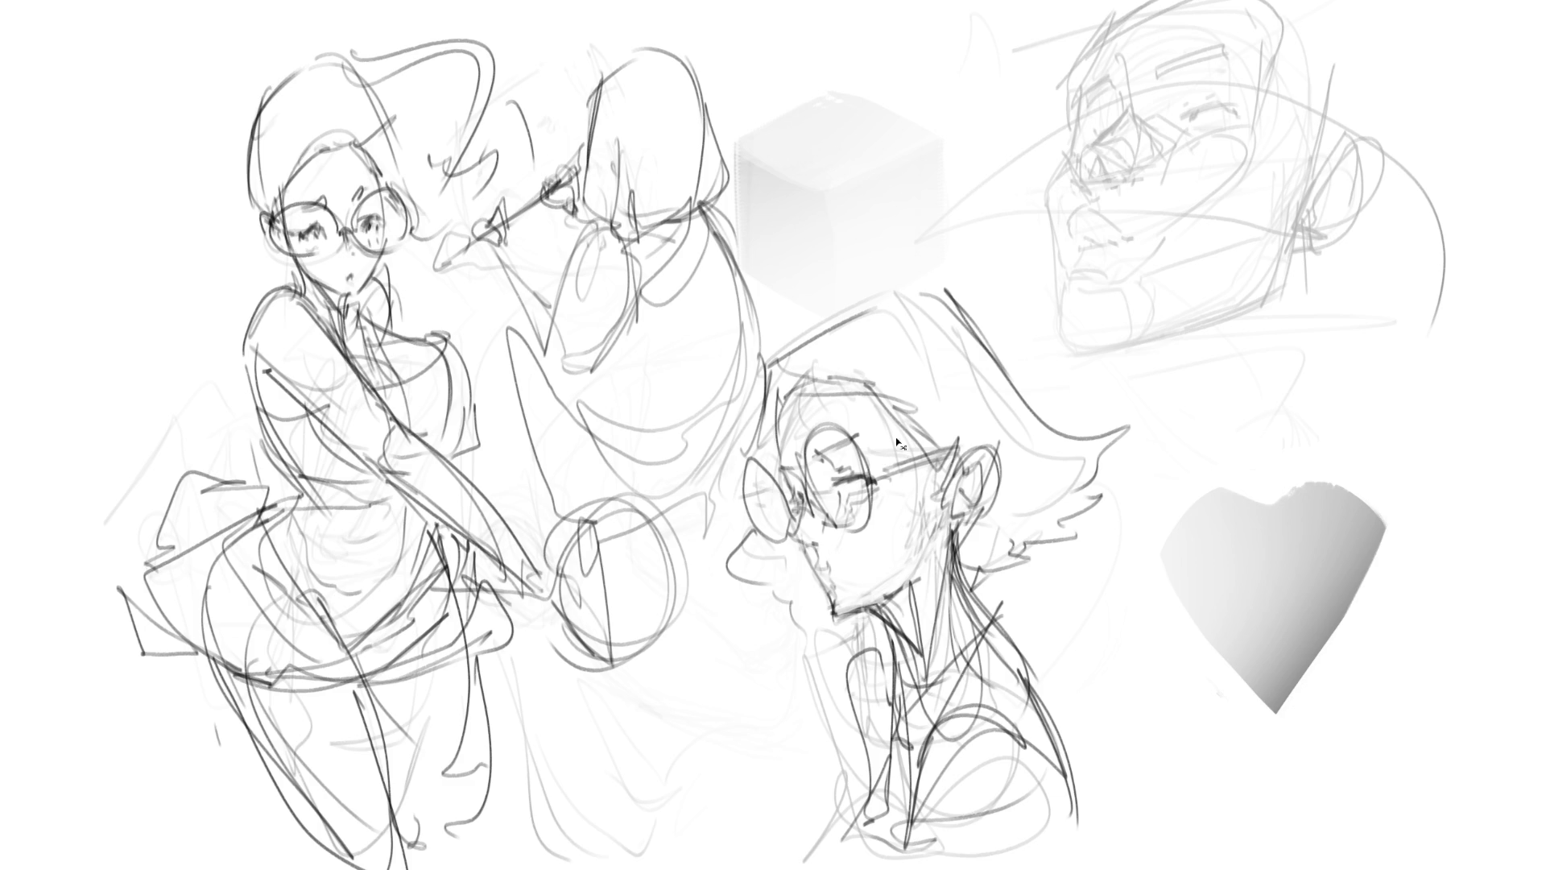
- Mirror the canvas with M and erase stray lines on the girl's cheek, jaw and neck
key(m)
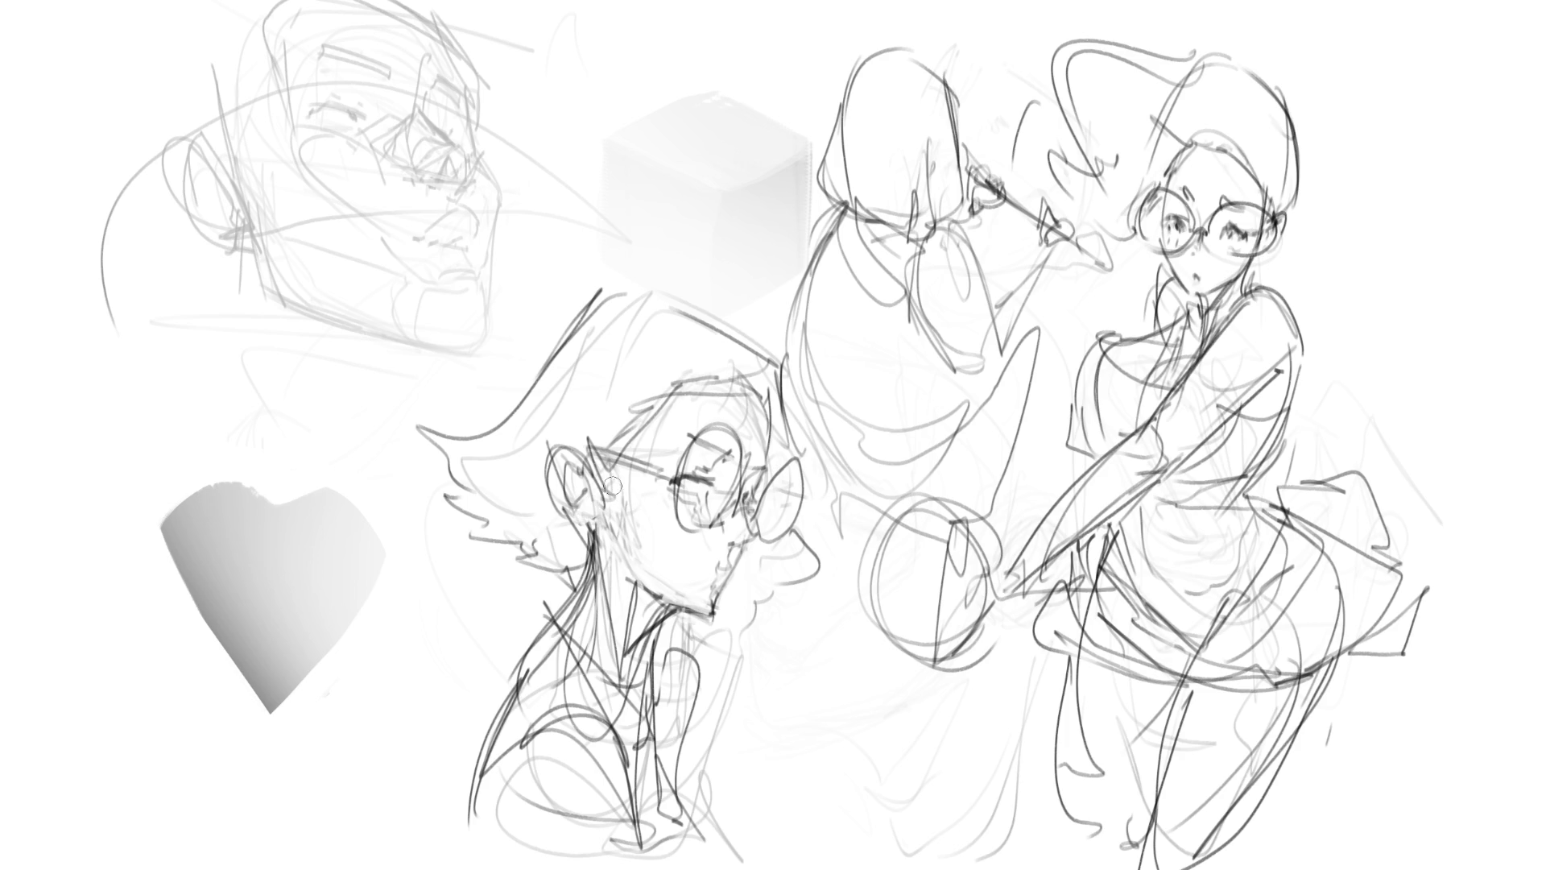
drag(649, 566, 680, 584)
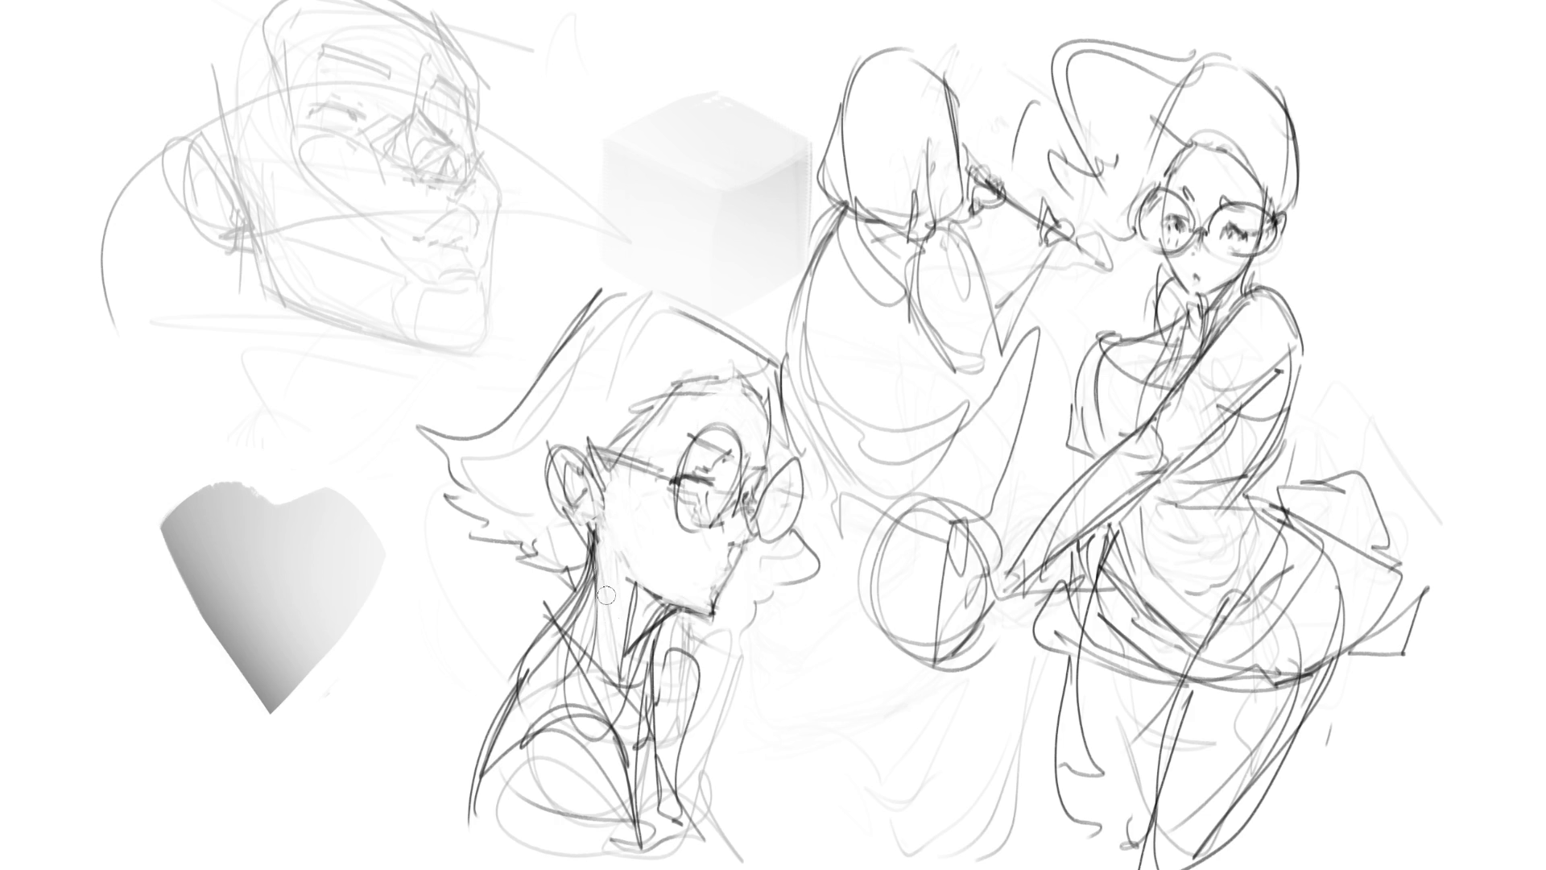
mouse_move(615, 649)
mouse_down()
mouse_move(588, 598)
mouse_move(606, 688)
mouse_move(588, 616)
mouse_move(611, 539)
mouse_move(595, 538)
mouse_up()
mouse_move(641, 588)
mouse_down()
mouse_move(672, 610)
mouse_move(651, 625)
mouse_move(674, 604)
mouse_move(687, 627)
mouse_move(654, 664)
mouse_move(648, 725)
mouse_up()
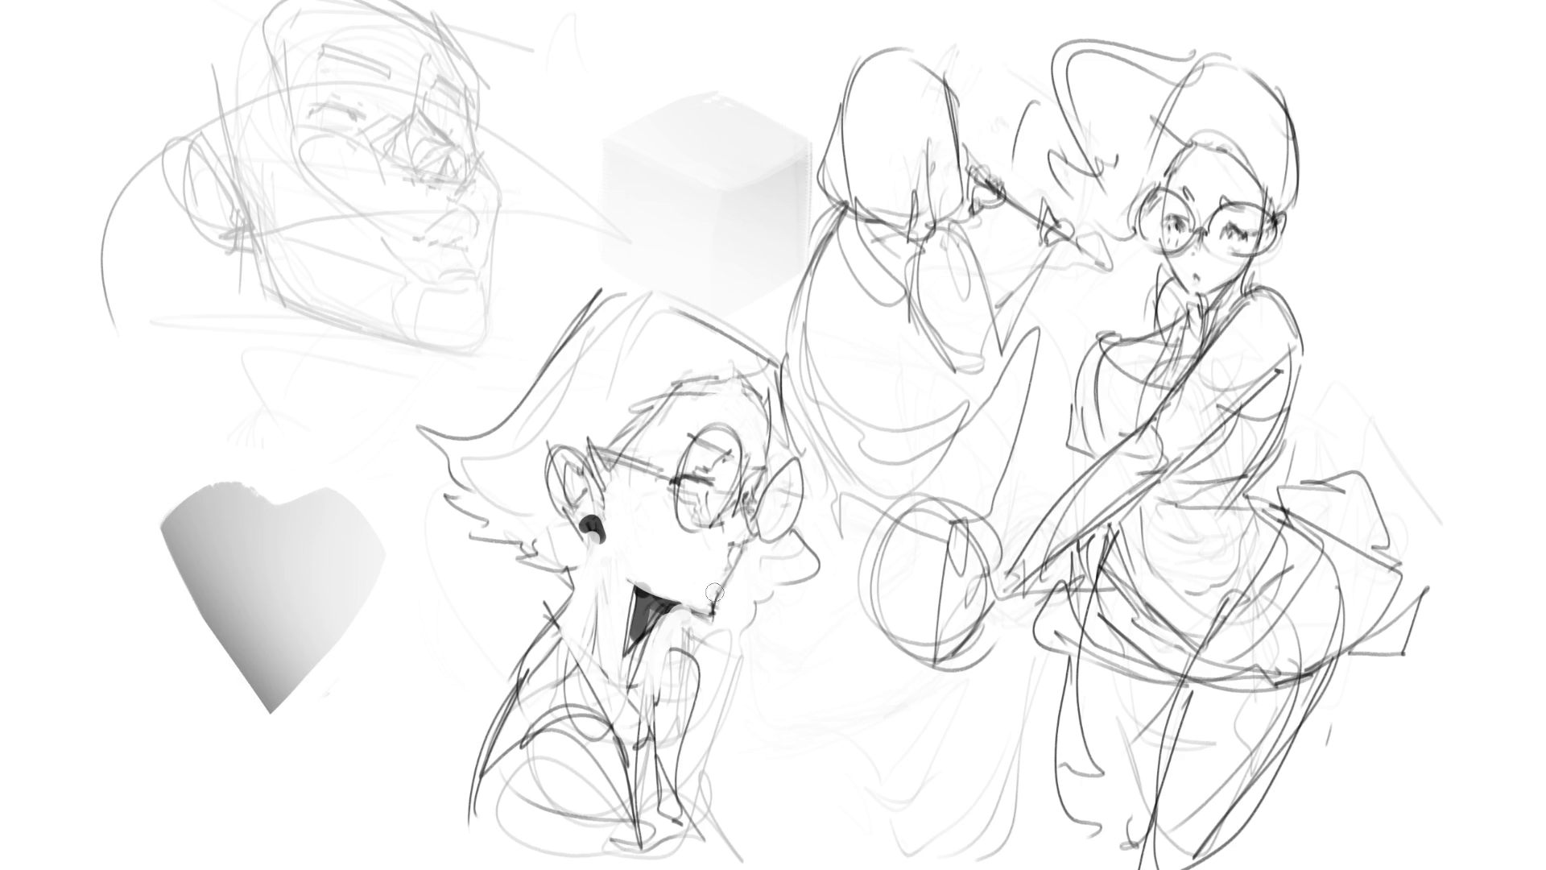
mouse_move(711, 651)
mouse_down()
mouse_move(727, 614)
mouse_move(699, 626)
mouse_move(681, 677)
mouse_up()
drag(711, 584, 729, 577)
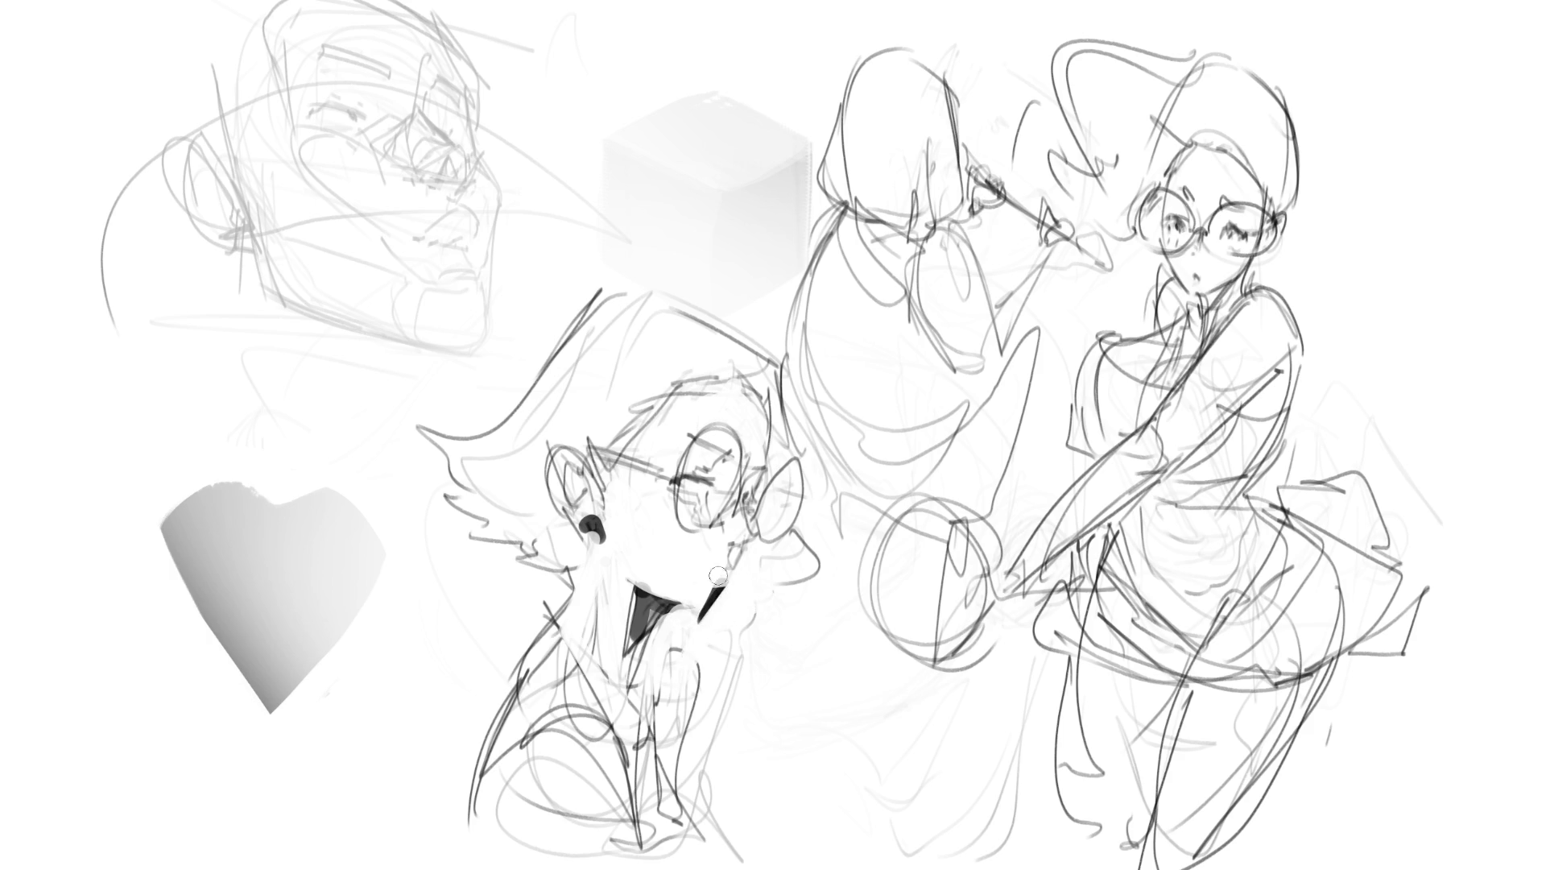
- Draw a dark straw from the girl's mouth, whiting out stray strokes and marking the neck
mouse_move(656, 616)
mouse_down()
mouse_move(681, 646)
mouse_move(693, 734)
mouse_move(564, 675)
mouse_move(640, 717)
mouse_up()
mouse_move(547, 662)
mouse_down()
mouse_move(632, 702)
mouse_move(617, 725)
mouse_up()
drag(649, 649, 645, 716)
mouse_move(670, 666)
mouse_down()
mouse_move(677, 721)
mouse_move(654, 644)
mouse_move(643, 735)
mouse_move(620, 732)
mouse_up()
mouse_move(569, 673)
mouse_down()
mouse_move(622, 712)
mouse_move(538, 722)
mouse_up()
click(574, 579)
- Ink bold dark lines on the girl's neck, earring, hair outline and collar
click(483, 703)
mouse_move(556, 582)
mouse_down()
mouse_move(458, 836)
mouse_move(516, 660)
mouse_move(483, 708)
mouse_move(456, 838)
mouse_up()
mouse_move(573, 538)
mouse_down()
mouse_move(592, 535)
mouse_move(559, 581)
mouse_move(467, 533)
mouse_move(423, 455)
mouse_move(519, 326)
mouse_move(643, 267)
mouse_move(793, 355)
mouse_move(792, 380)
mouse_up()
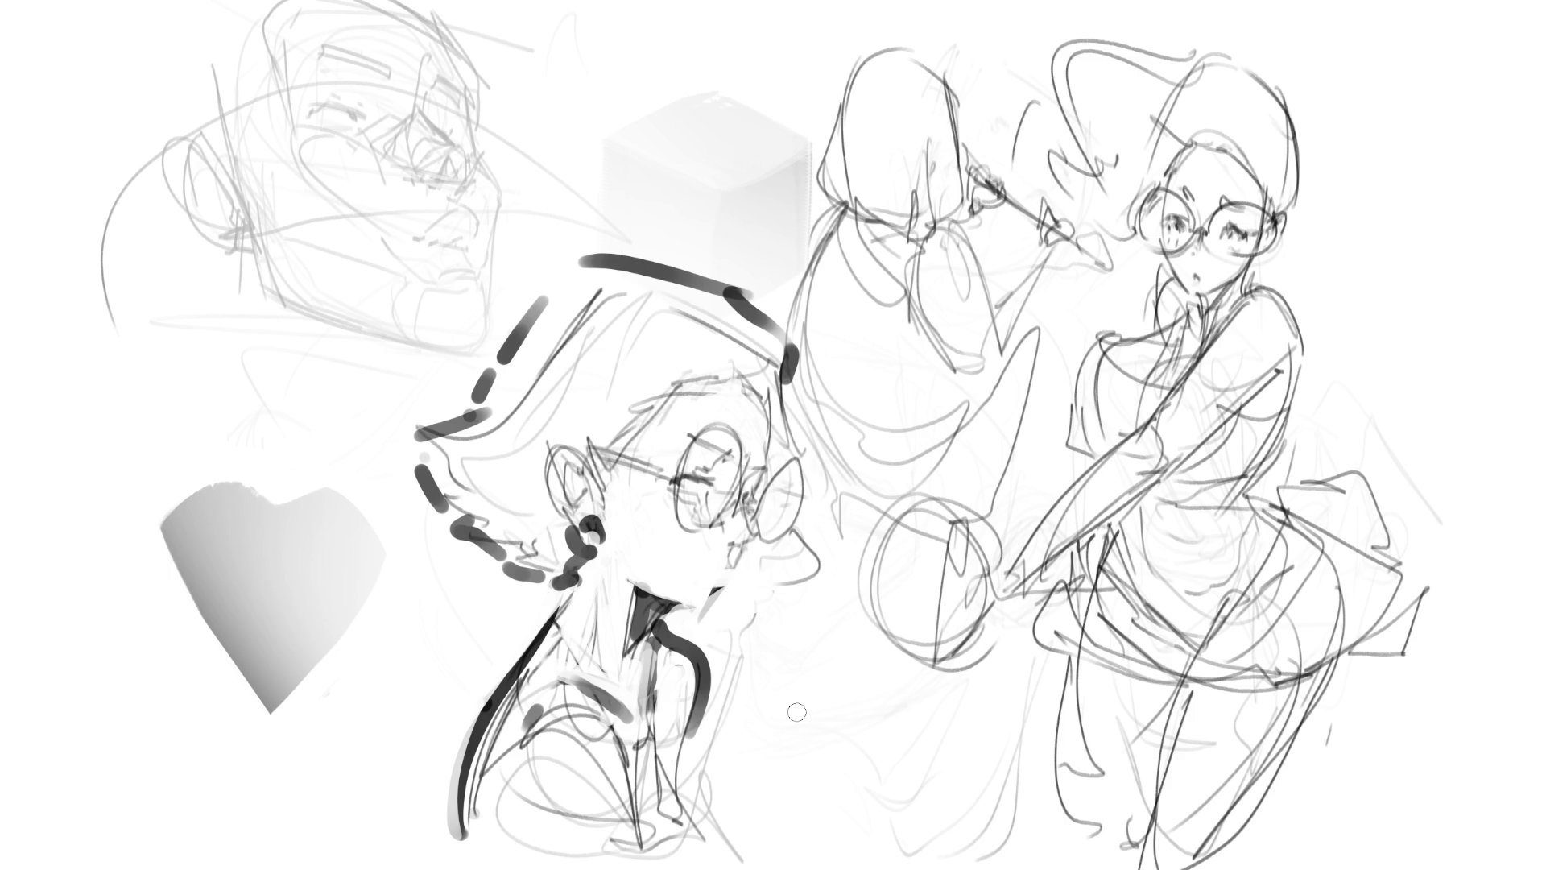
drag(616, 721, 653, 838)
drag(627, 757, 656, 821)
mouse_move(691, 719)
mouse_down()
mouse_move(672, 812)
mouse_move(689, 842)
mouse_move(774, 852)
mouse_up()
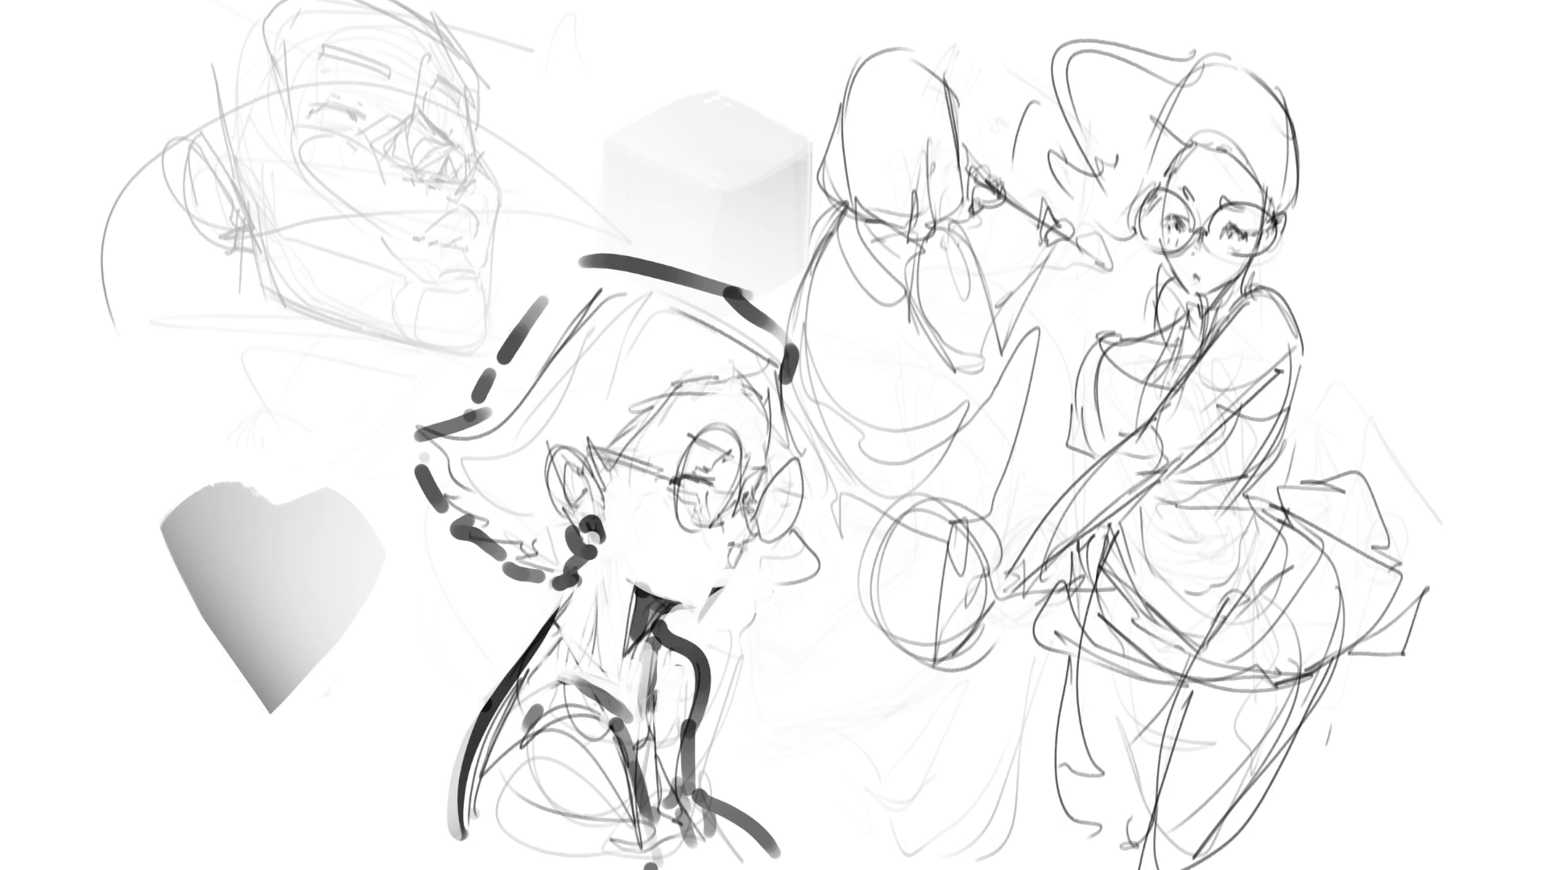
- Skew the whole drawing with Free Transform so its top leans slightly left
key(ctrl+t)
drag(772, 4, 757, 1)
key(Return)
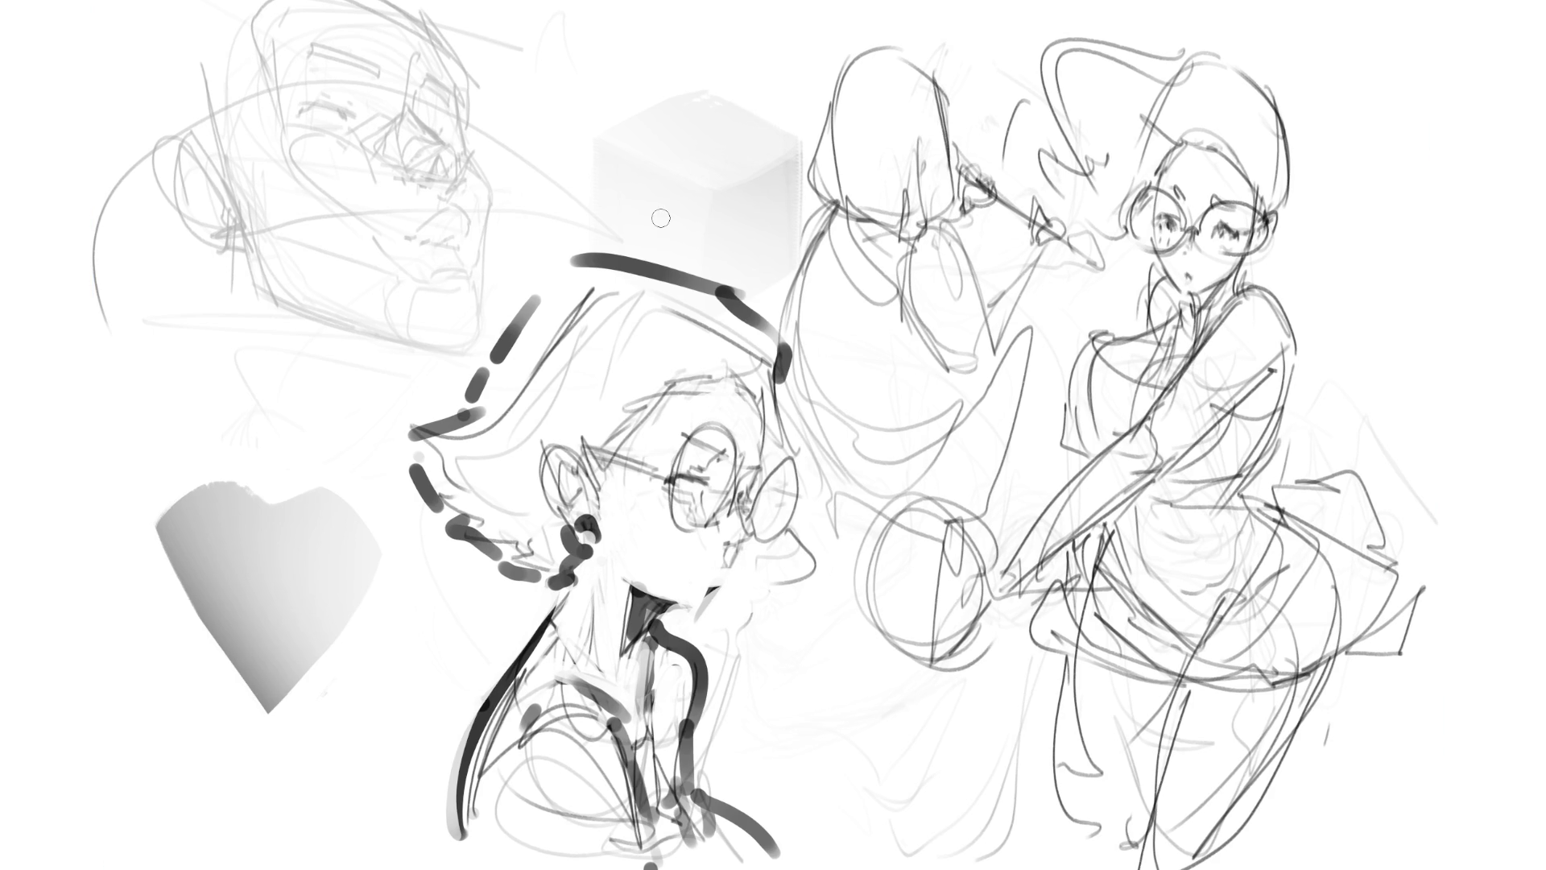
- Ink the middle figure's head, jaw, neck, shoulders, torso, raised sleeve and hand in bold lines
mouse_move(852, 42)
mouse_down()
mouse_move(815, 121)
mouse_move(818, 211)
mouse_move(915, 236)
mouse_move(960, 201)
mouse_up()
mouse_move(860, 38)
mouse_down()
mouse_move(955, 90)
mouse_move(962, 194)
mouse_move(944, 226)
mouse_up()
mouse_move(827, 200)
mouse_down()
mouse_move(816, 238)
mouse_move(900, 219)
mouse_move(769, 299)
mouse_move(907, 215)
mouse_move(794, 298)
mouse_up()
drag(910, 241, 922, 350)
drag(955, 216, 986, 298)
drag(952, 373, 996, 307)
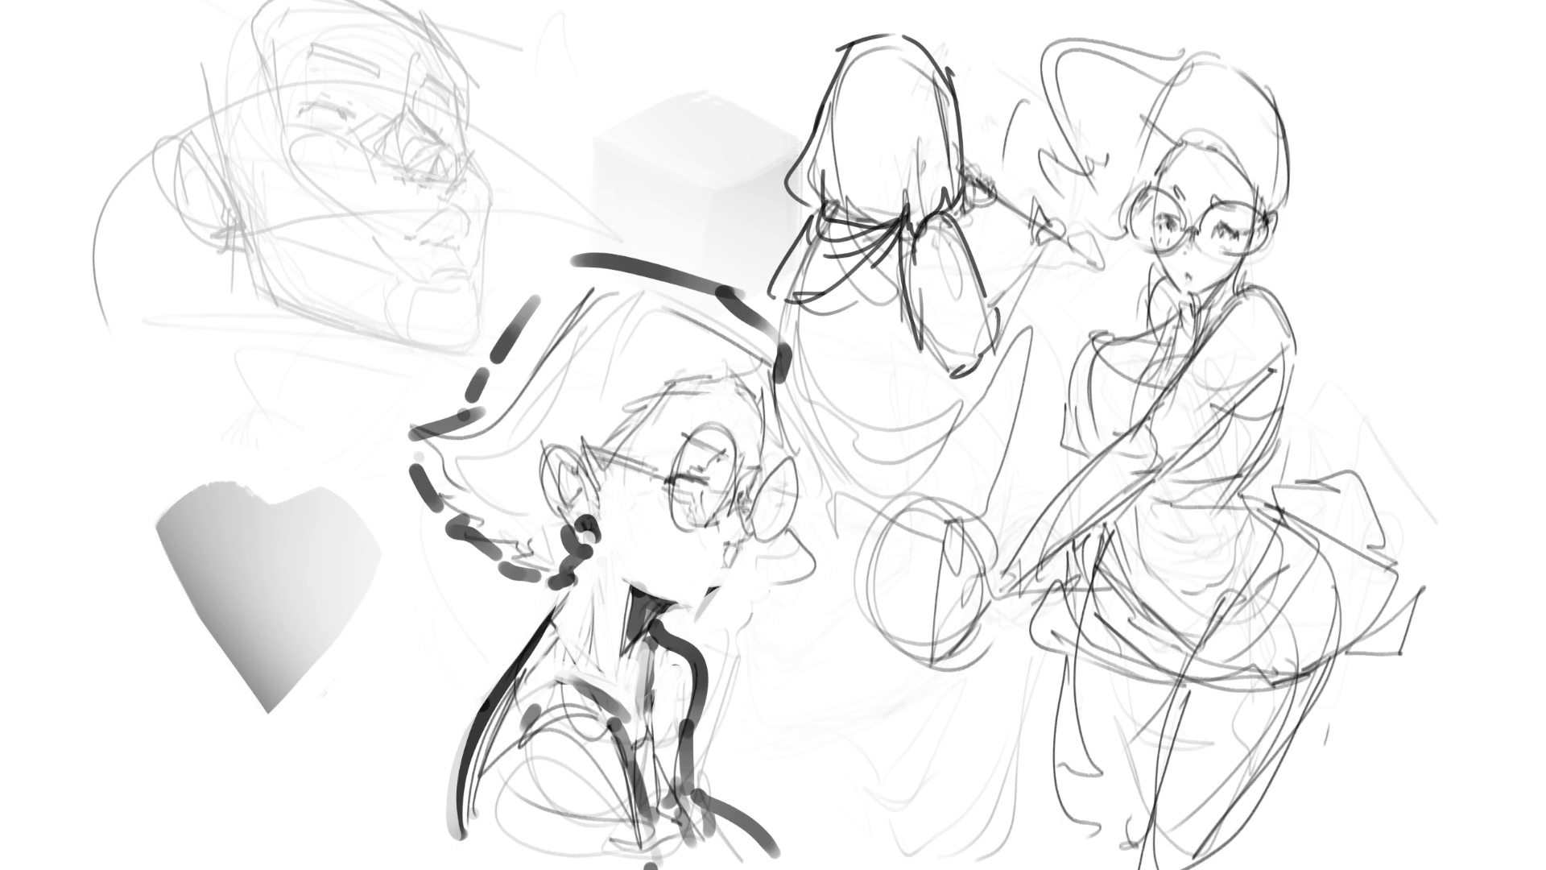
mouse_move(1037, 240)
mouse_down()
mouse_move(990, 316)
mouse_move(1003, 330)
mouse_up()
mouse_move(1034, 225)
mouse_down()
mouse_move(1047, 240)
mouse_move(998, 197)
mouse_up()
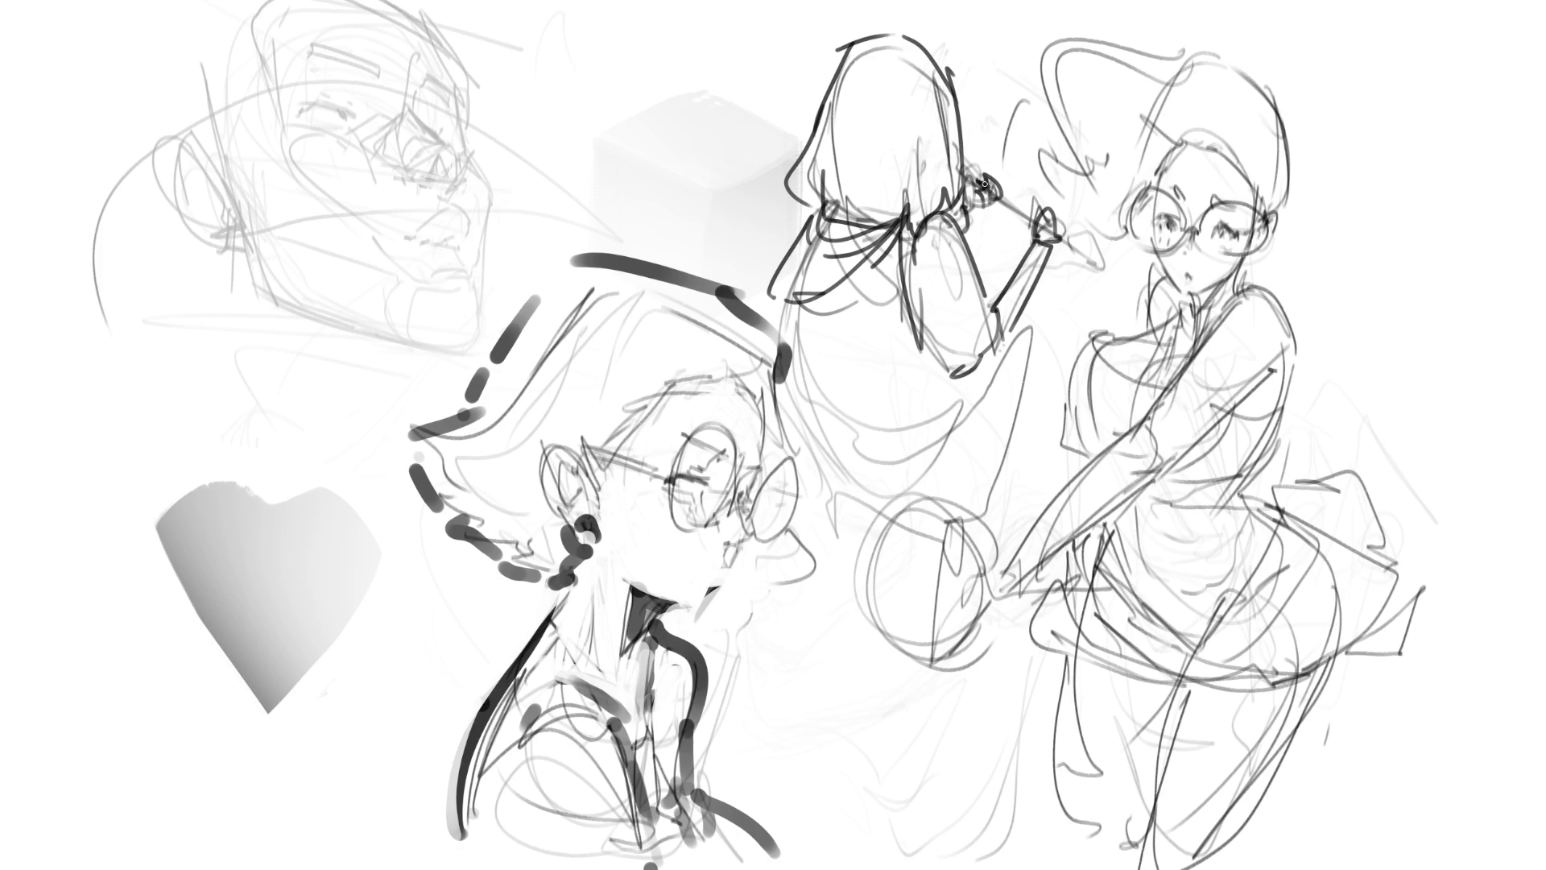
- Ink the middle figure's lower body, skirt lines, zigzag ruffle and hem, then shade a neck in grey
mouse_move(792, 298)
mouse_down()
mouse_move(798, 362)
mouse_move(938, 387)
mouse_up()
drag(793, 411, 926, 407)
mouse_move(795, 403)
mouse_down()
mouse_move(801, 481)
mouse_move(870, 509)
mouse_up()
mouse_move(966, 469)
mouse_down()
mouse_move(990, 415)
mouse_move(1005, 507)
mouse_up()
drag(801, 533, 960, 531)
mouse_move(1002, 512)
mouse_down()
mouse_move(1009, 405)
mouse_move(1054, 316)
mouse_move(1013, 463)
mouse_up()
drag(1021, 362, 1001, 505)
drag(934, 512, 1006, 511)
drag(997, 517, 976, 532)
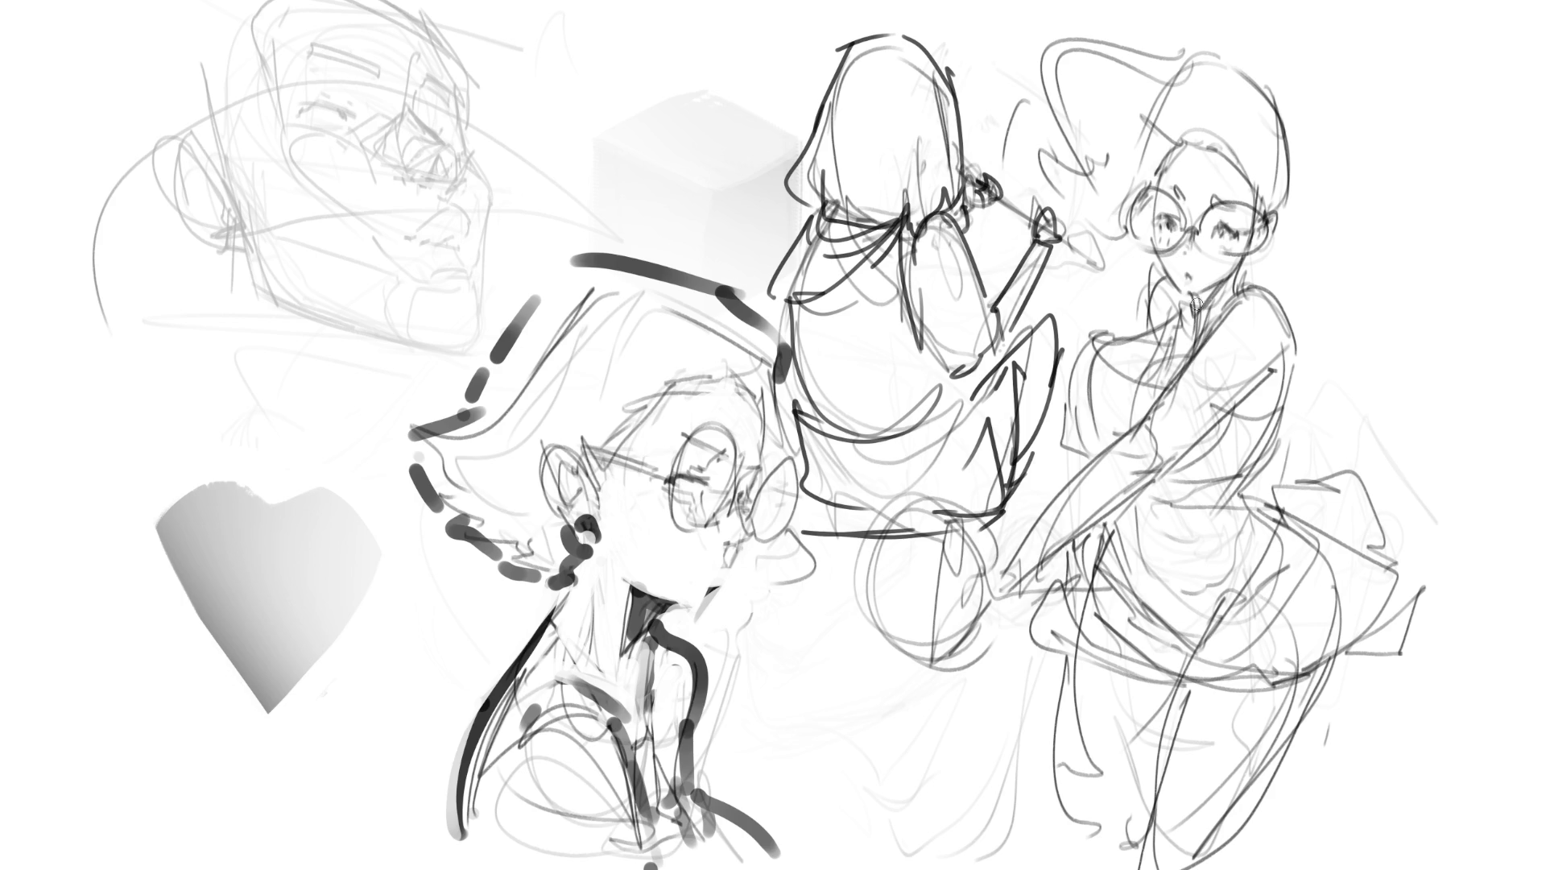
mouse_move(1197, 299)
mouse_down()
mouse_move(1184, 330)
mouse_move(1164, 318)
mouse_move(1194, 278)
mouse_up()
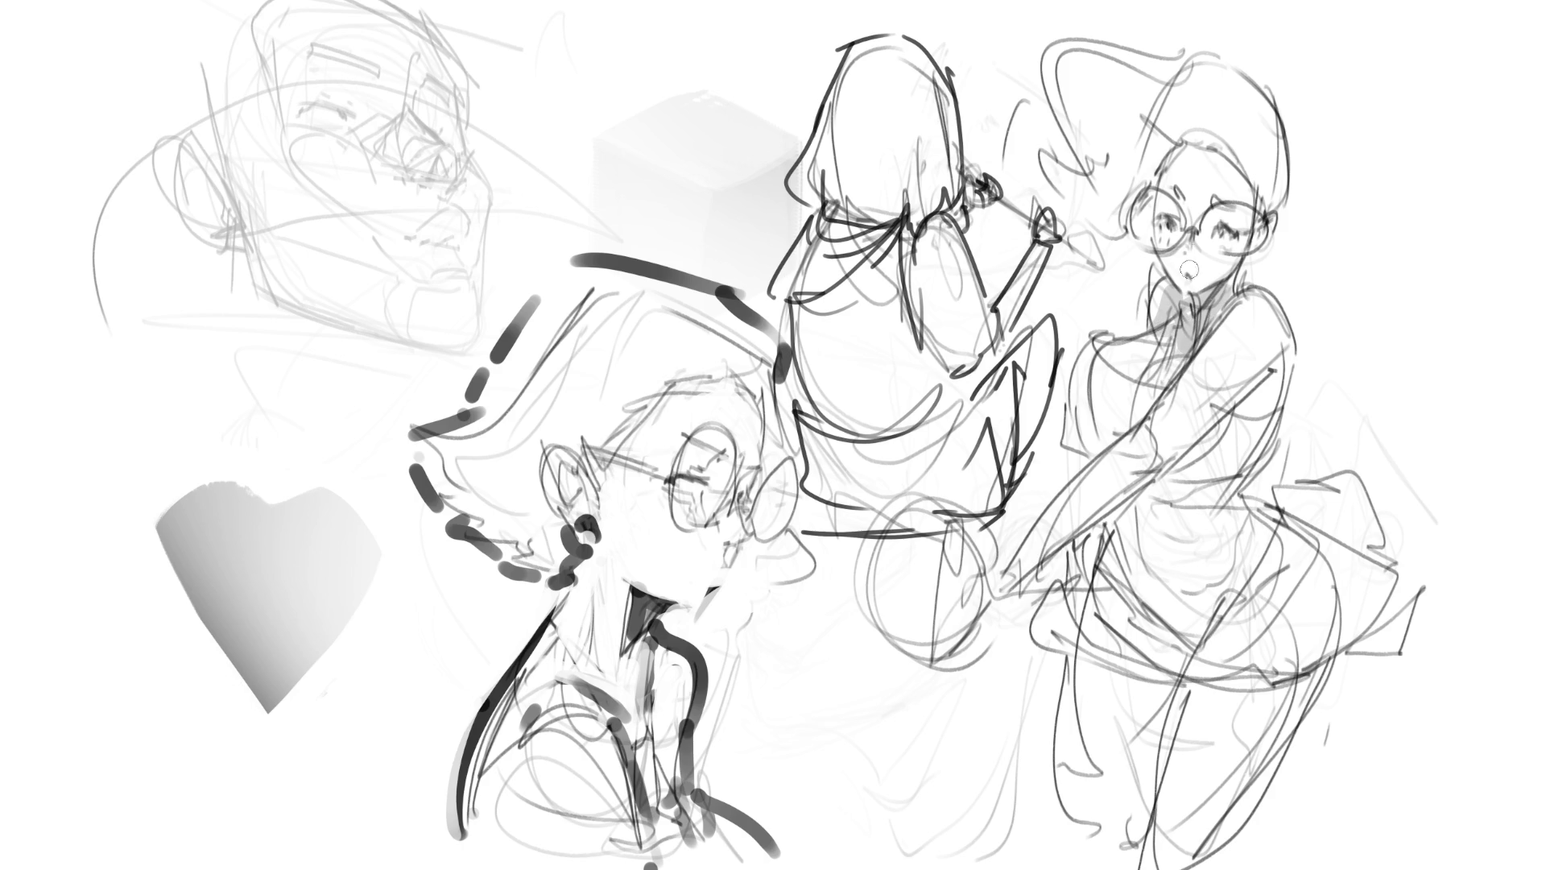
- Shade the glasses woman's hair edge beside her face and add soft grey cheek blush
mouse_move(1161, 129)
mouse_down()
mouse_move(1120, 232)
mouse_move(1083, 214)
mouse_up()
drag(1266, 173, 1280, 235)
drag(1184, 251, 1236, 278)
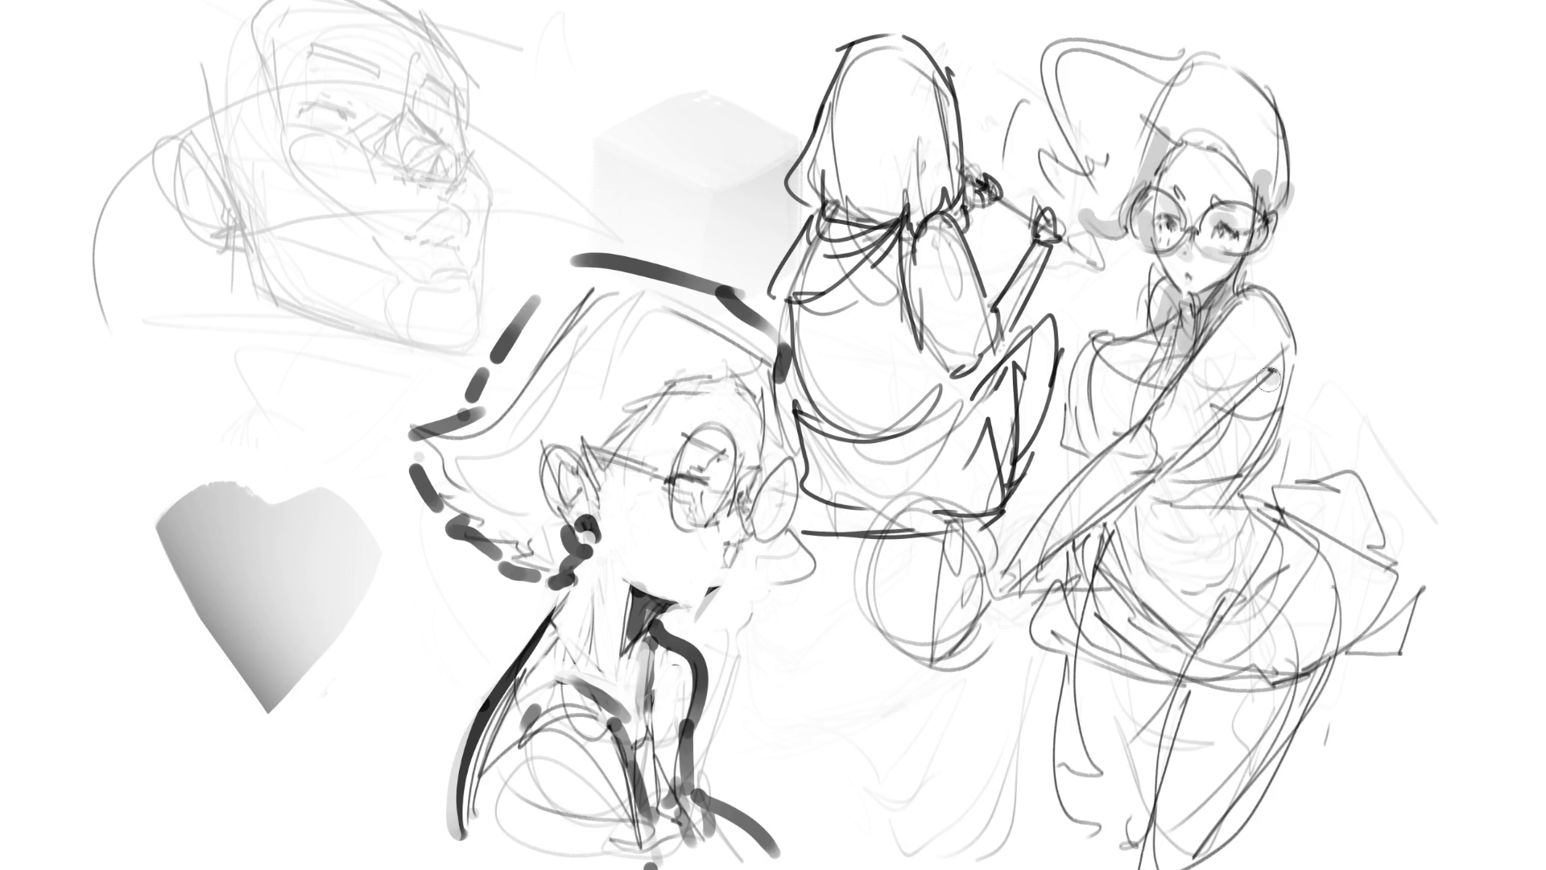
- Shade down her arm, across the waist and belly, under the skirt and along the leg
drag(1271, 385, 1126, 503)
drag(1200, 439, 1005, 583)
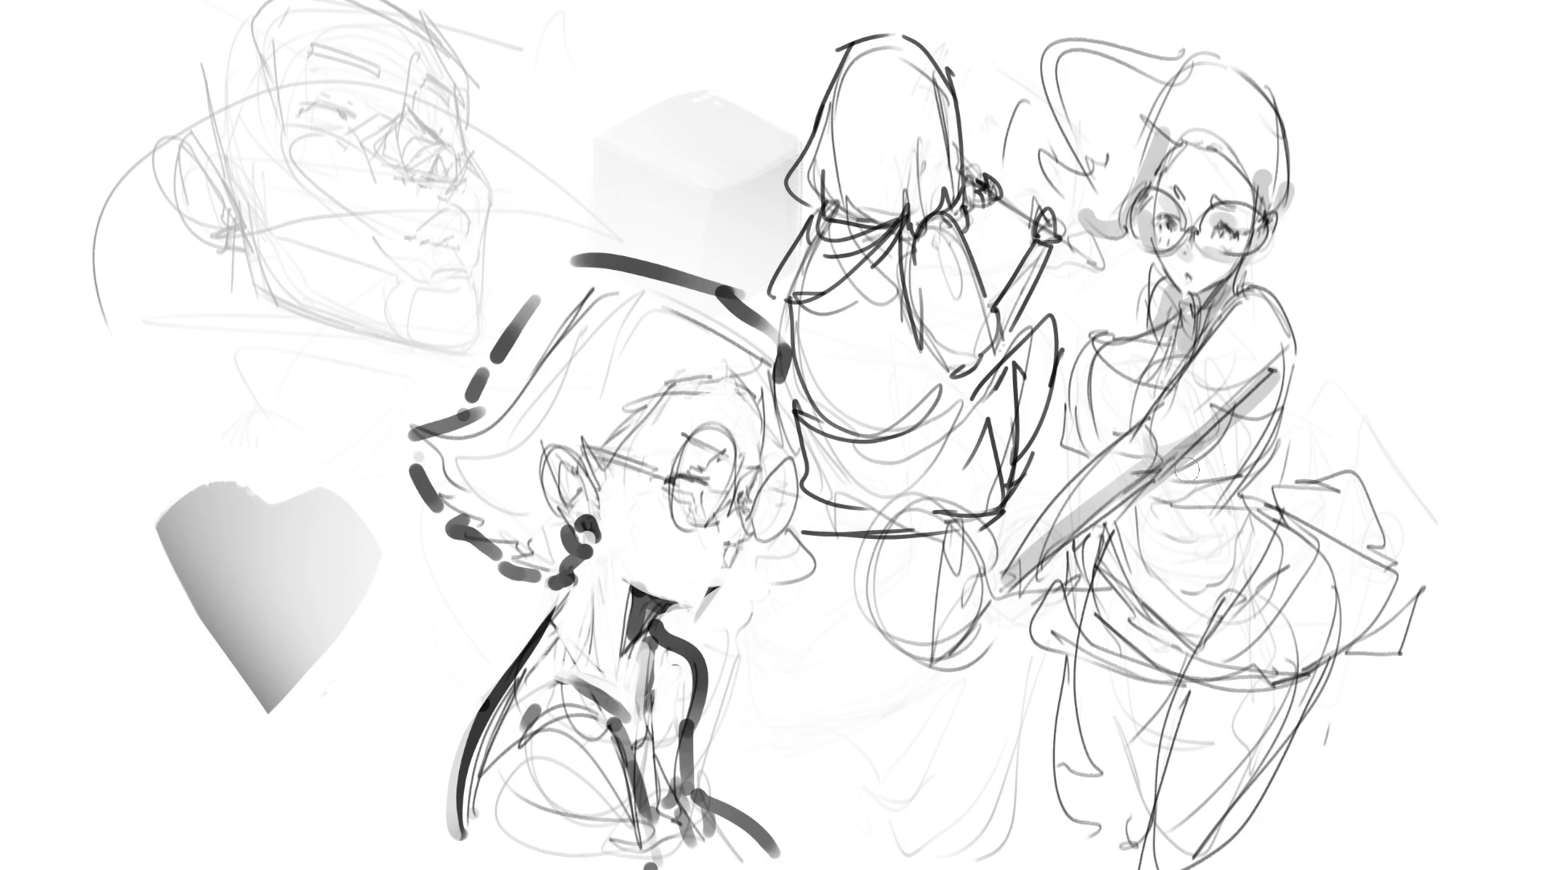
drag(1240, 475, 1137, 520)
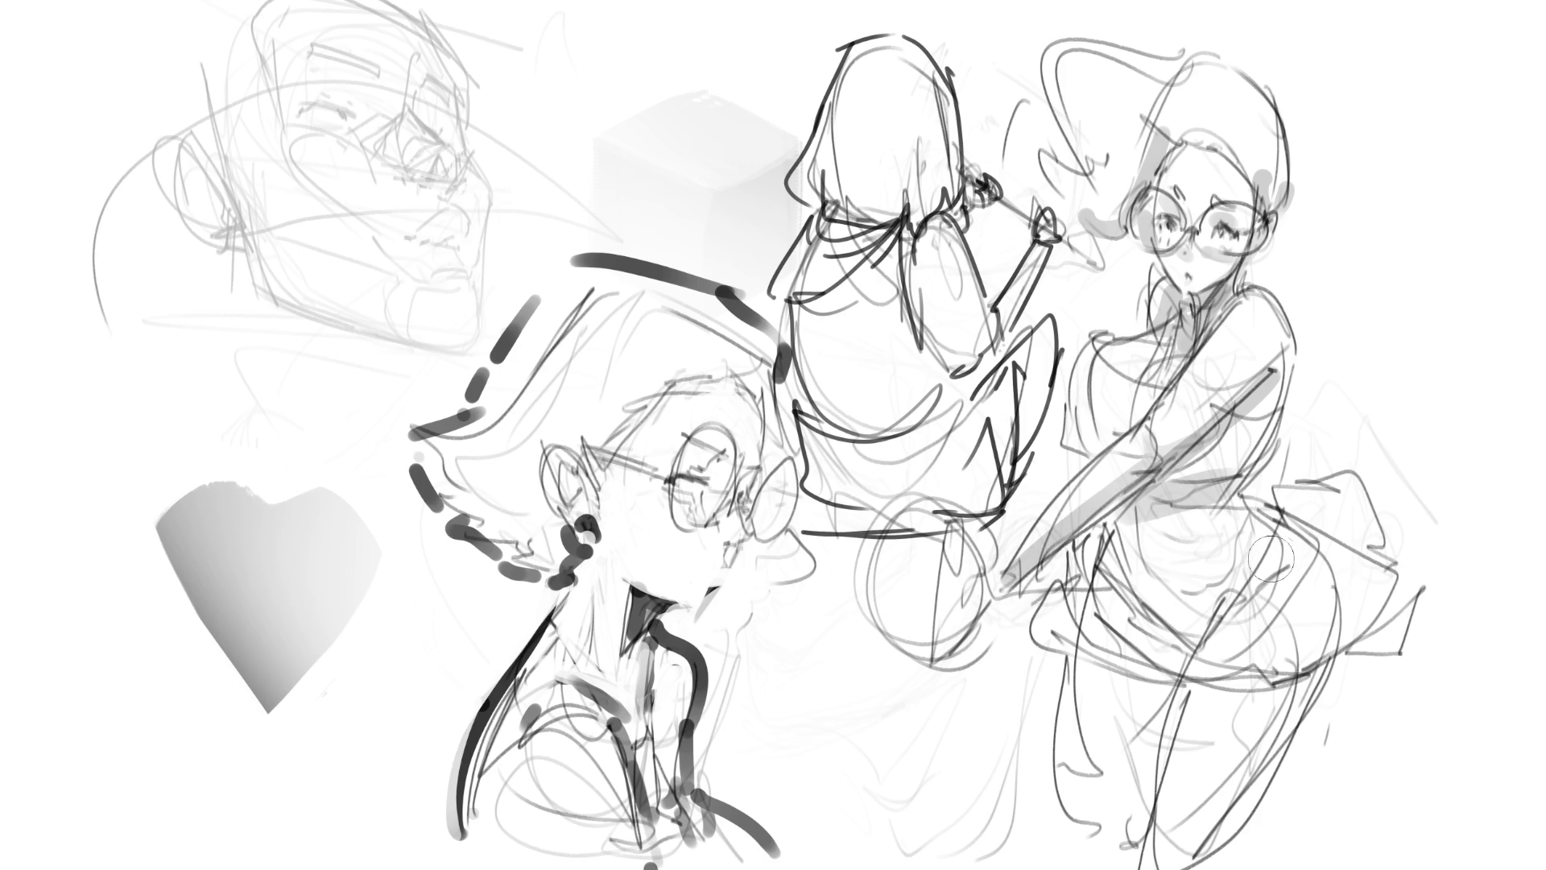
drag(1132, 586, 1236, 648)
mouse_move(1058, 636)
mouse_down()
mouse_move(1179, 709)
mouse_move(1320, 701)
mouse_up()
mouse_move(1083, 685)
mouse_down()
mouse_move(1167, 729)
mouse_move(1324, 689)
mouse_move(1232, 822)
mouse_up()
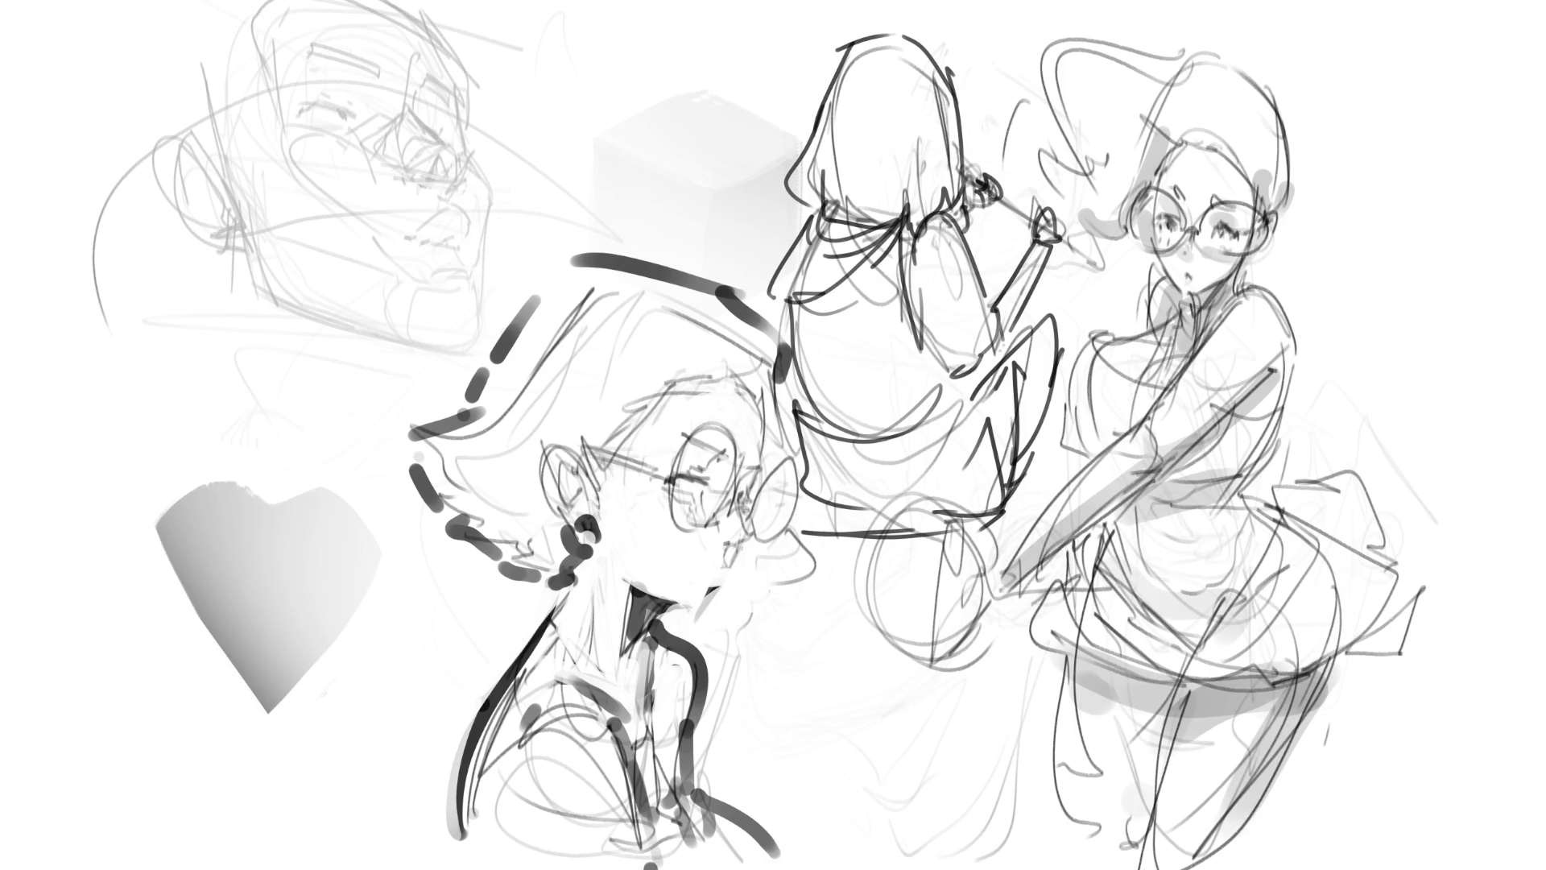
- Fill the racket circle with grey and deepen the shading on her arm and torso
mouse_move(971, 616)
mouse_down()
mouse_move(955, 548)
mouse_move(950, 643)
mouse_up()
drag(983, 641, 882, 635)
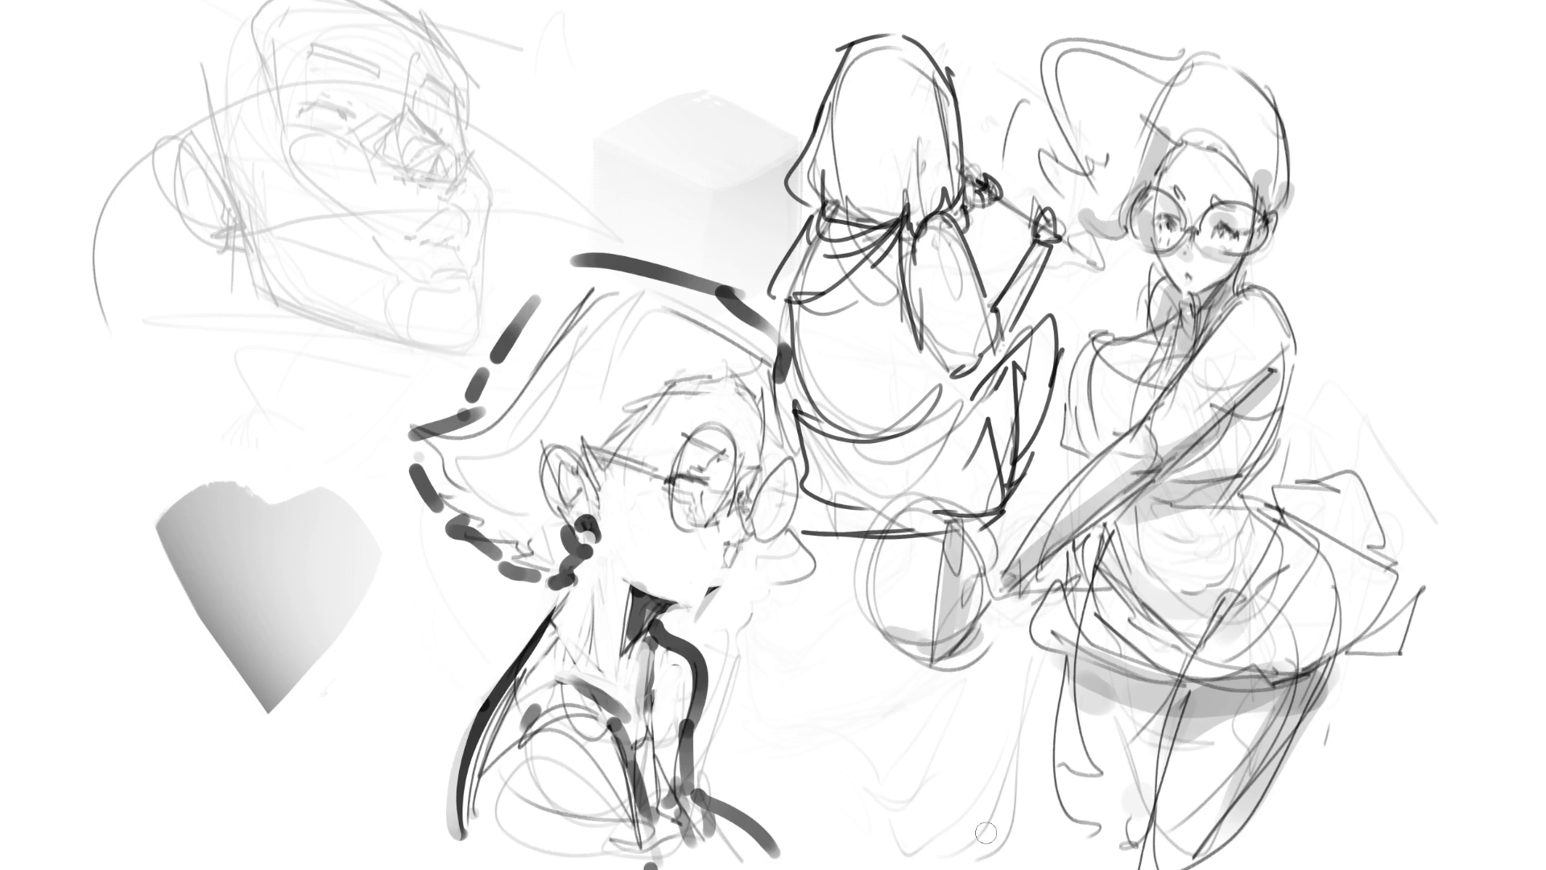
drag(1269, 519, 1324, 527)
drag(1269, 367, 1160, 515)
drag(1245, 435, 1240, 523)
- Add more grey shading to the hair beside her face
drag(1153, 131, 1129, 233)
mouse_move(1050, 181)
mouse_down()
mouse_move(1131, 141)
mouse_move(1089, 202)
mouse_up()
drag(1051, 176, 1075, 264)
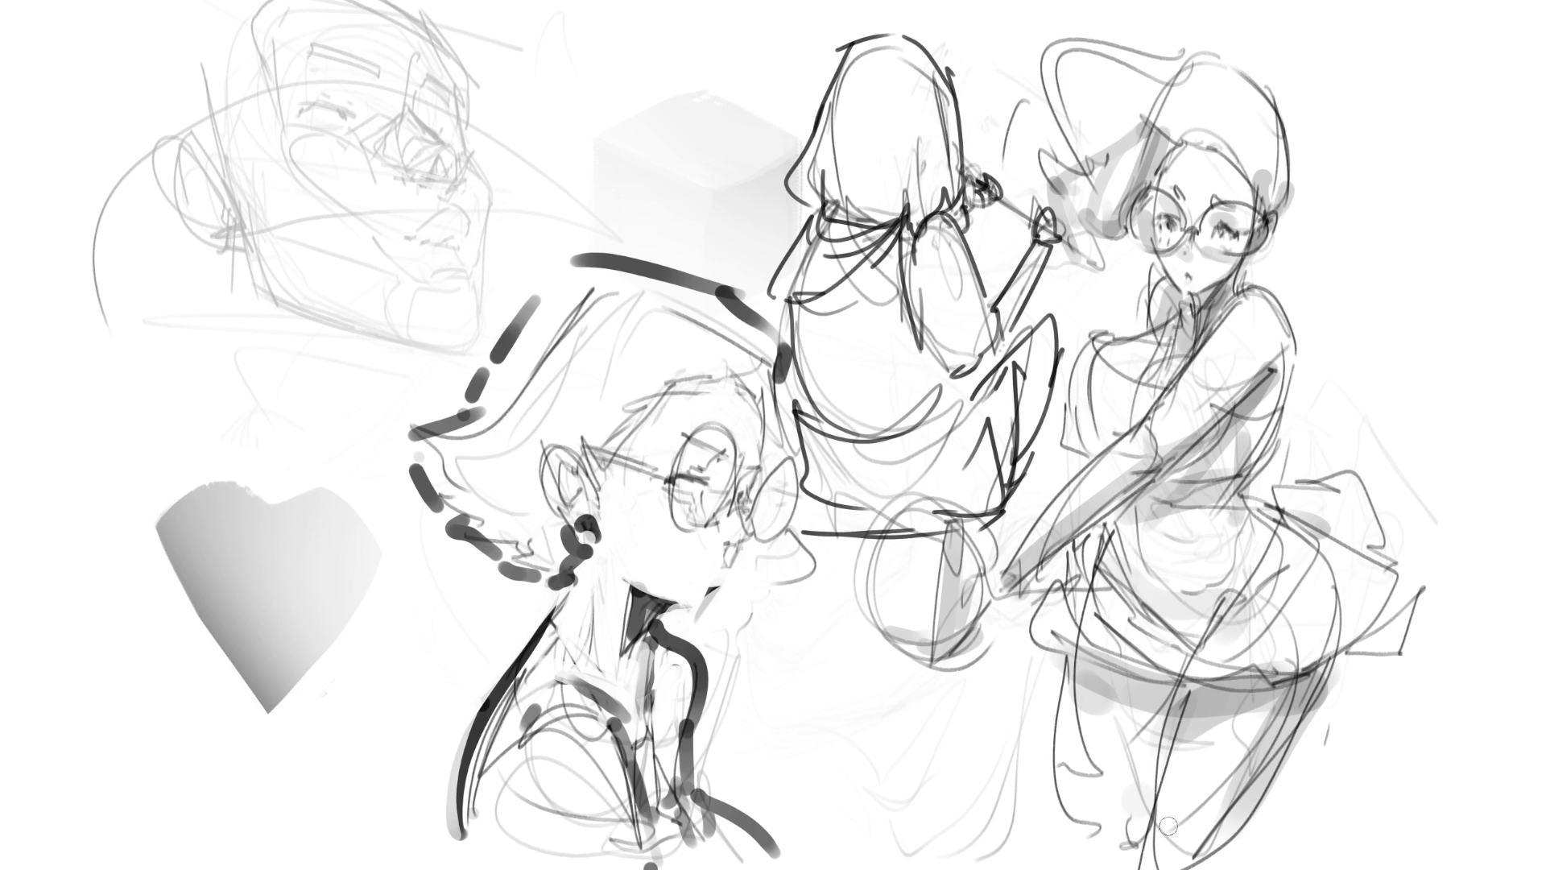
- Erase the faint top-left sketches and heart, then fill the bust's hair with solid dark grey
mouse_move(340, 371)
mouse_down()
mouse_move(375, 264)
mouse_move(364, 191)
mouse_up()
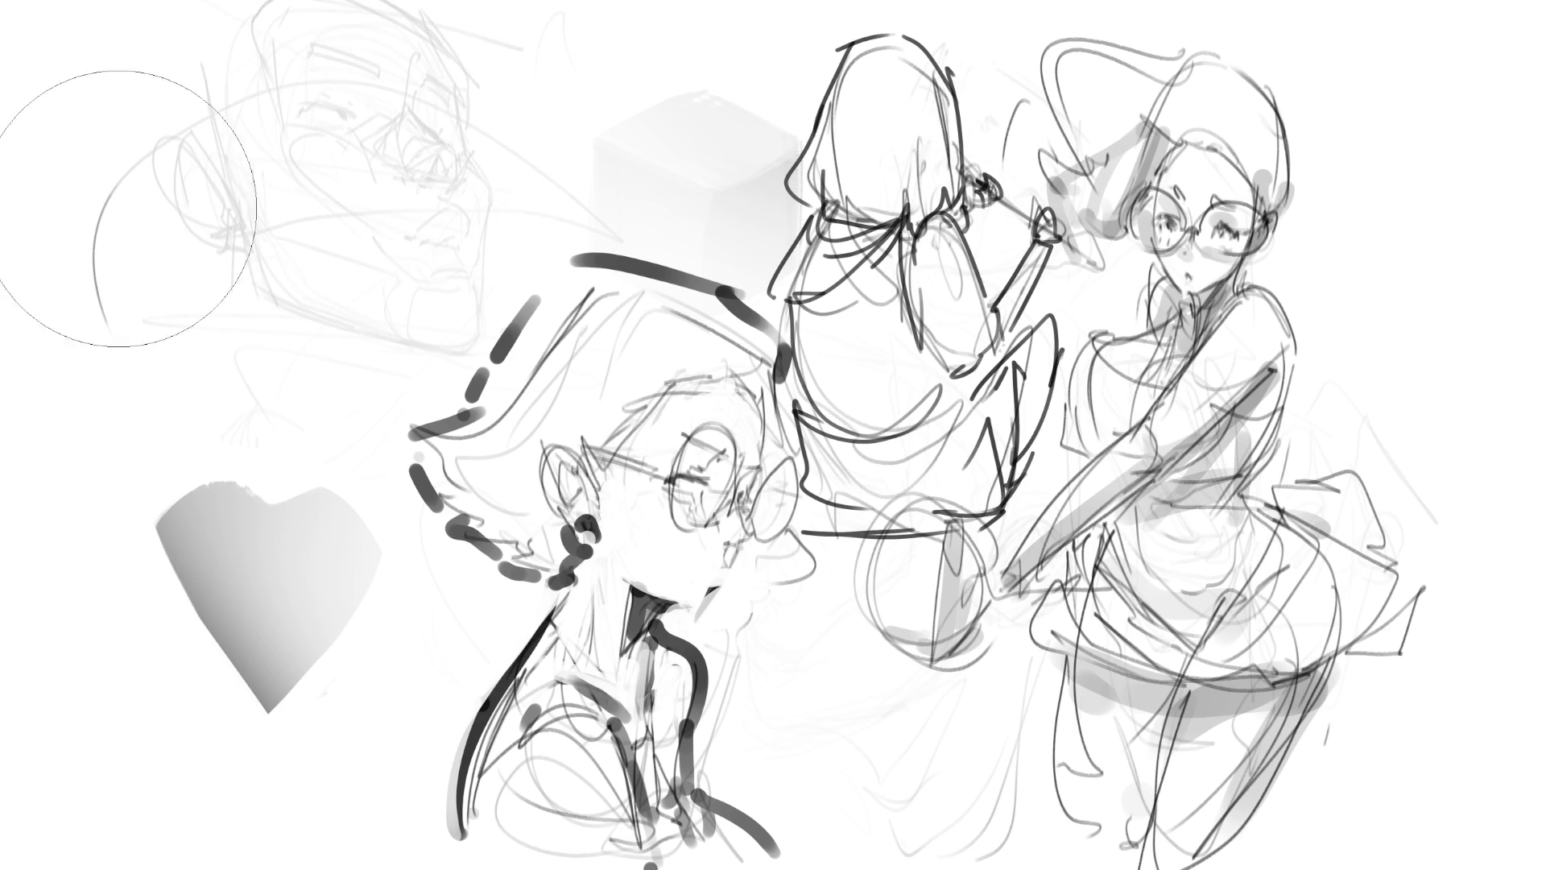
mouse_move(330, 175)
mouse_down()
mouse_move(432, 137)
mouse_move(252, 190)
mouse_move(173, 311)
mouse_move(208, 552)
mouse_move(105, 274)
mouse_up()
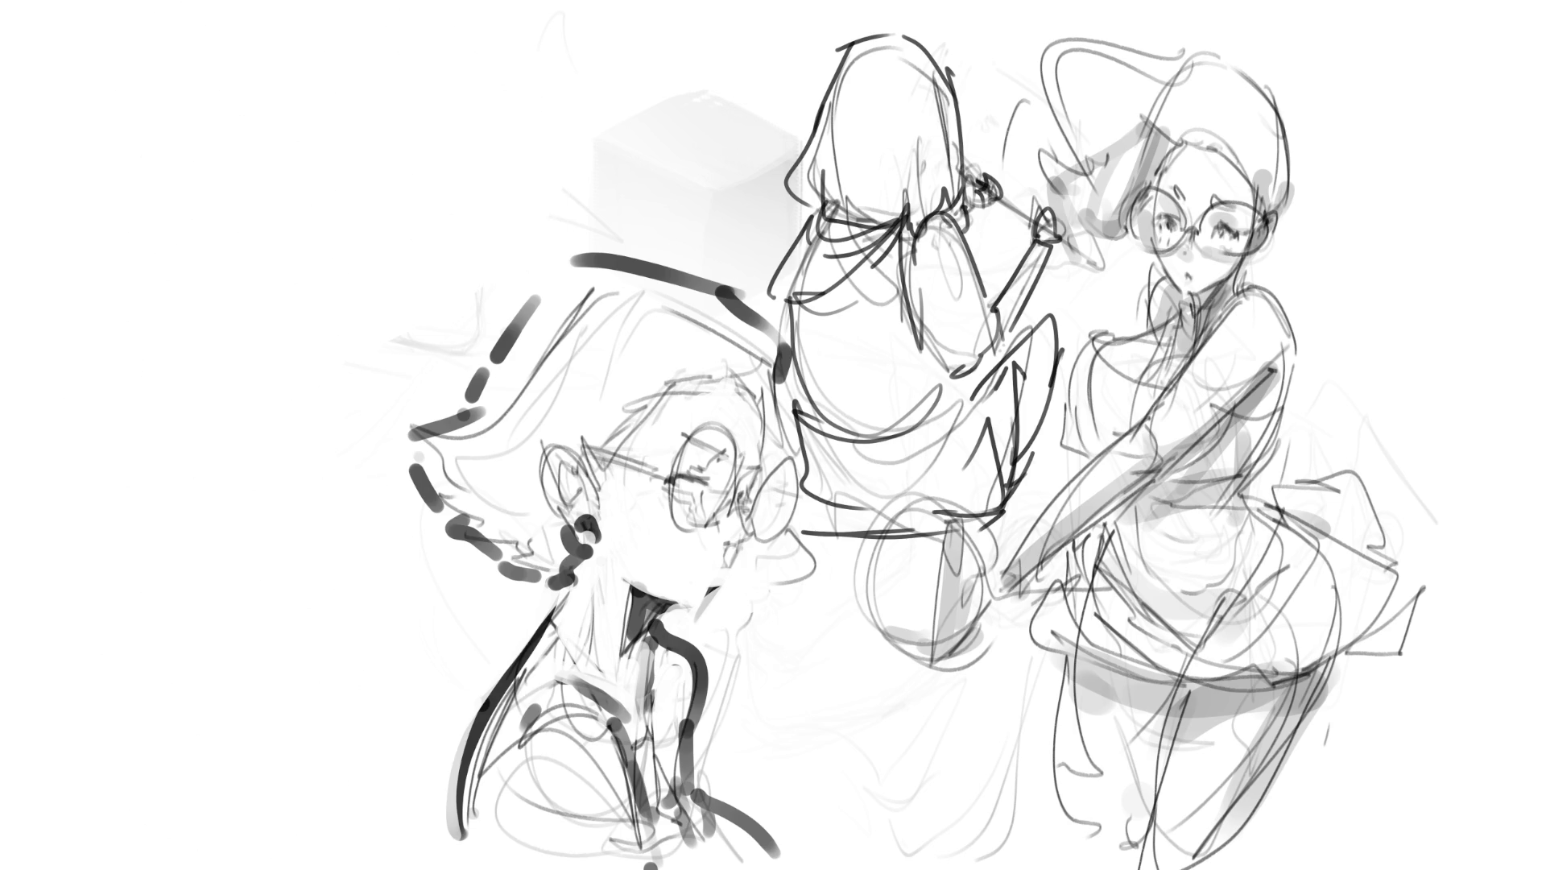
mouse_move(603, 488)
mouse_down()
mouse_move(678, 385)
mouse_move(761, 381)
mouse_move(785, 347)
mouse_move(577, 274)
mouse_move(401, 443)
mouse_move(483, 560)
mouse_move(574, 564)
mouse_move(551, 522)
mouse_move(575, 447)
mouse_move(602, 488)
mouse_up()
key(b)
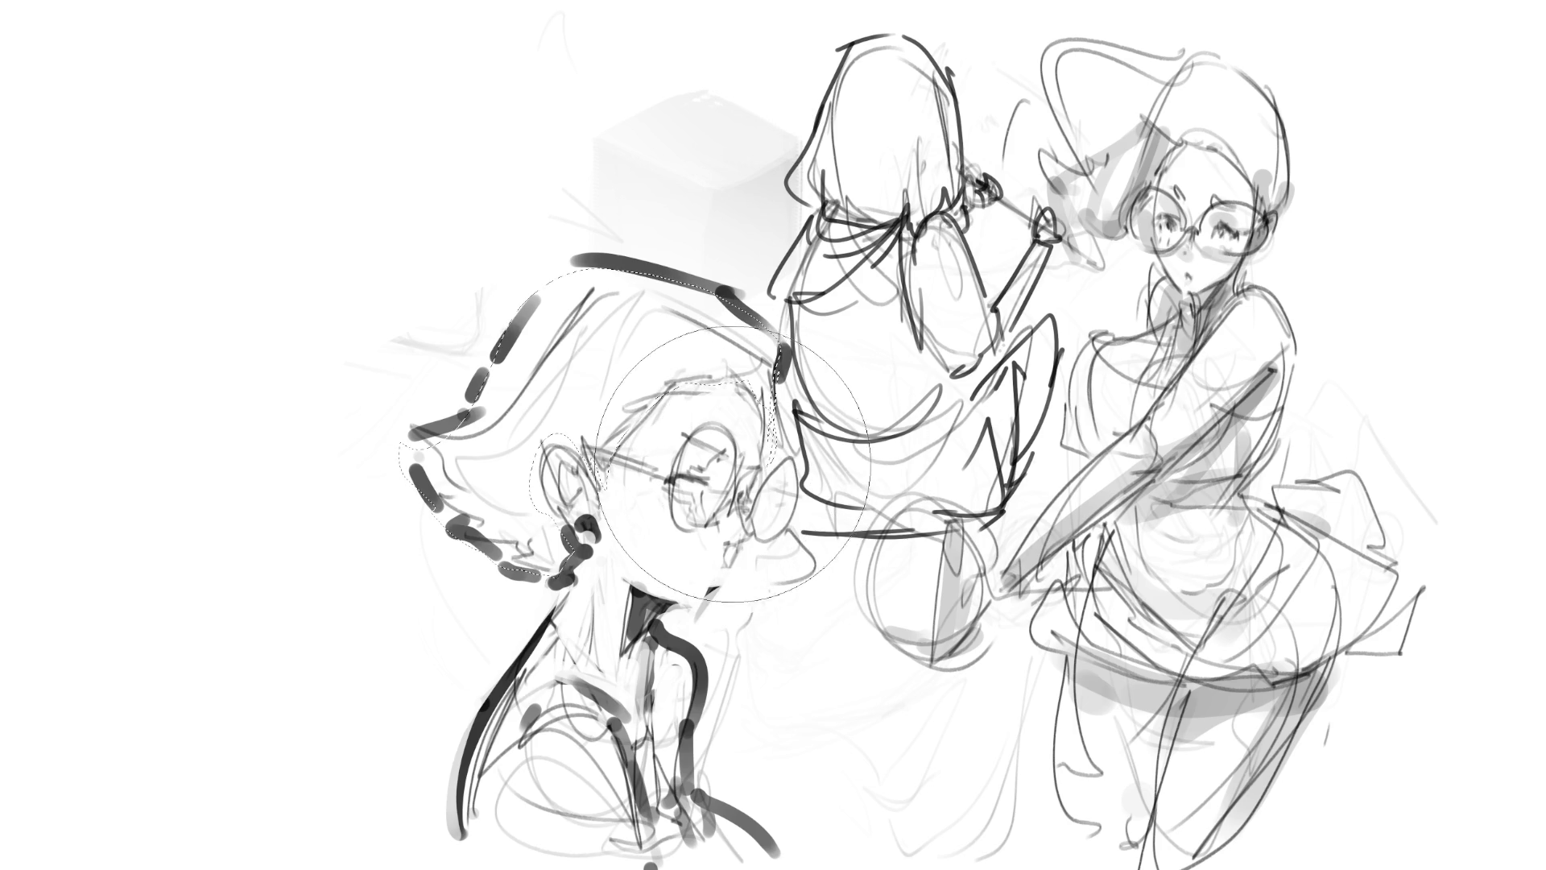
key(shift+BackSpace)
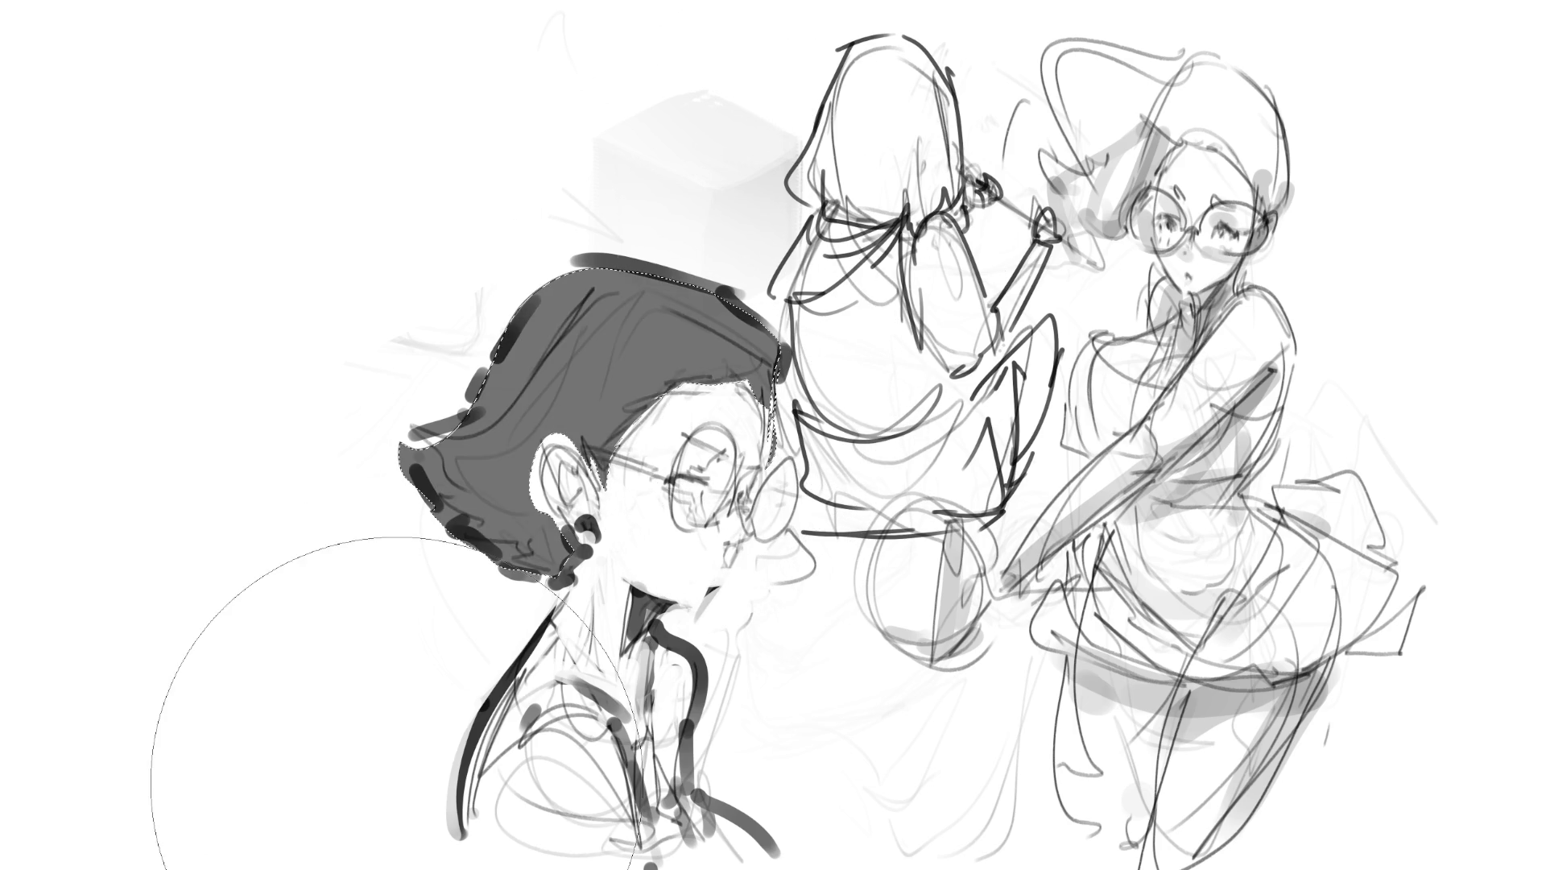
key(shift+BackSpace)
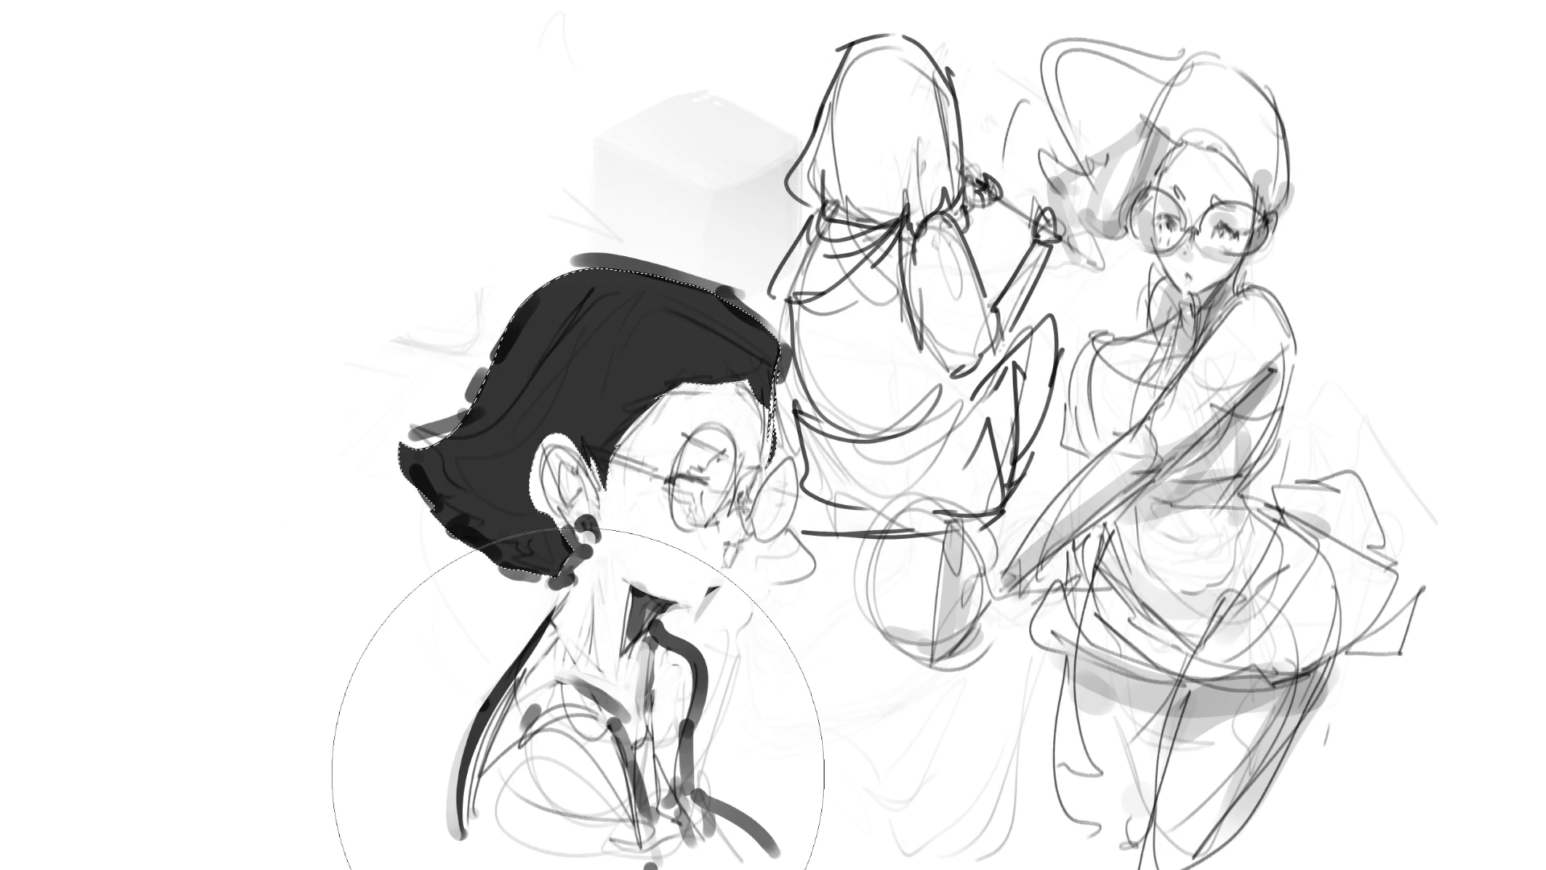
key(ctrl+d)
- With a smaller brush, shade behind the ear, down the neck and inside both glasses lenses
key(bracketleft)
key(bracketleft)
key(bracketleft)
mouse_move(568, 421)
mouse_down()
mouse_move(522, 468)
mouse_move(564, 576)
mouse_up()
mouse_move(581, 515)
mouse_down()
mouse_move(597, 610)
mouse_move(619, 632)
mouse_up()
drag(611, 574, 638, 673)
mouse_move(698, 456)
mouse_down()
mouse_move(741, 493)
mouse_move(711, 457)
mouse_move(732, 552)
mouse_move(712, 506)
mouse_move(672, 495)
mouse_move(703, 487)
mouse_up()
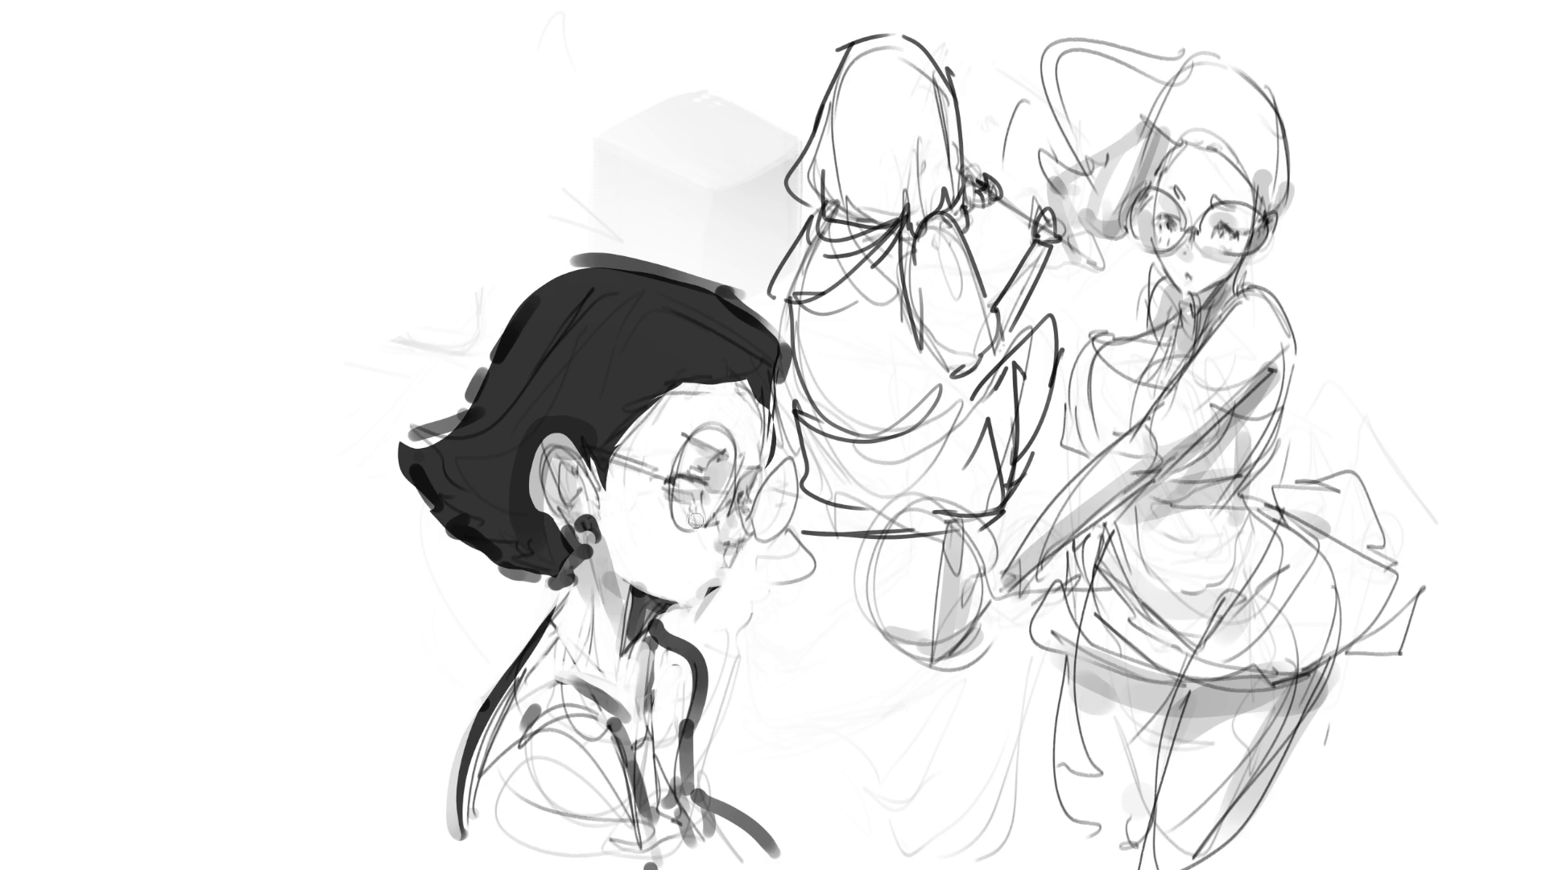
drag(611, 461, 670, 483)
drag(770, 497, 797, 514)
- Shade the neck, collar and jaw, reshape the lower hair edge, then mirror the canvas horizontally
drag(633, 641, 648, 777)
mouse_move(676, 652)
mouse_down()
mouse_move(672, 773)
mouse_move(620, 838)
mouse_move(660, 862)
mouse_move(660, 797)
mouse_move(636, 854)
mouse_move(612, 749)
mouse_move(596, 853)
mouse_move(636, 644)
mouse_up()
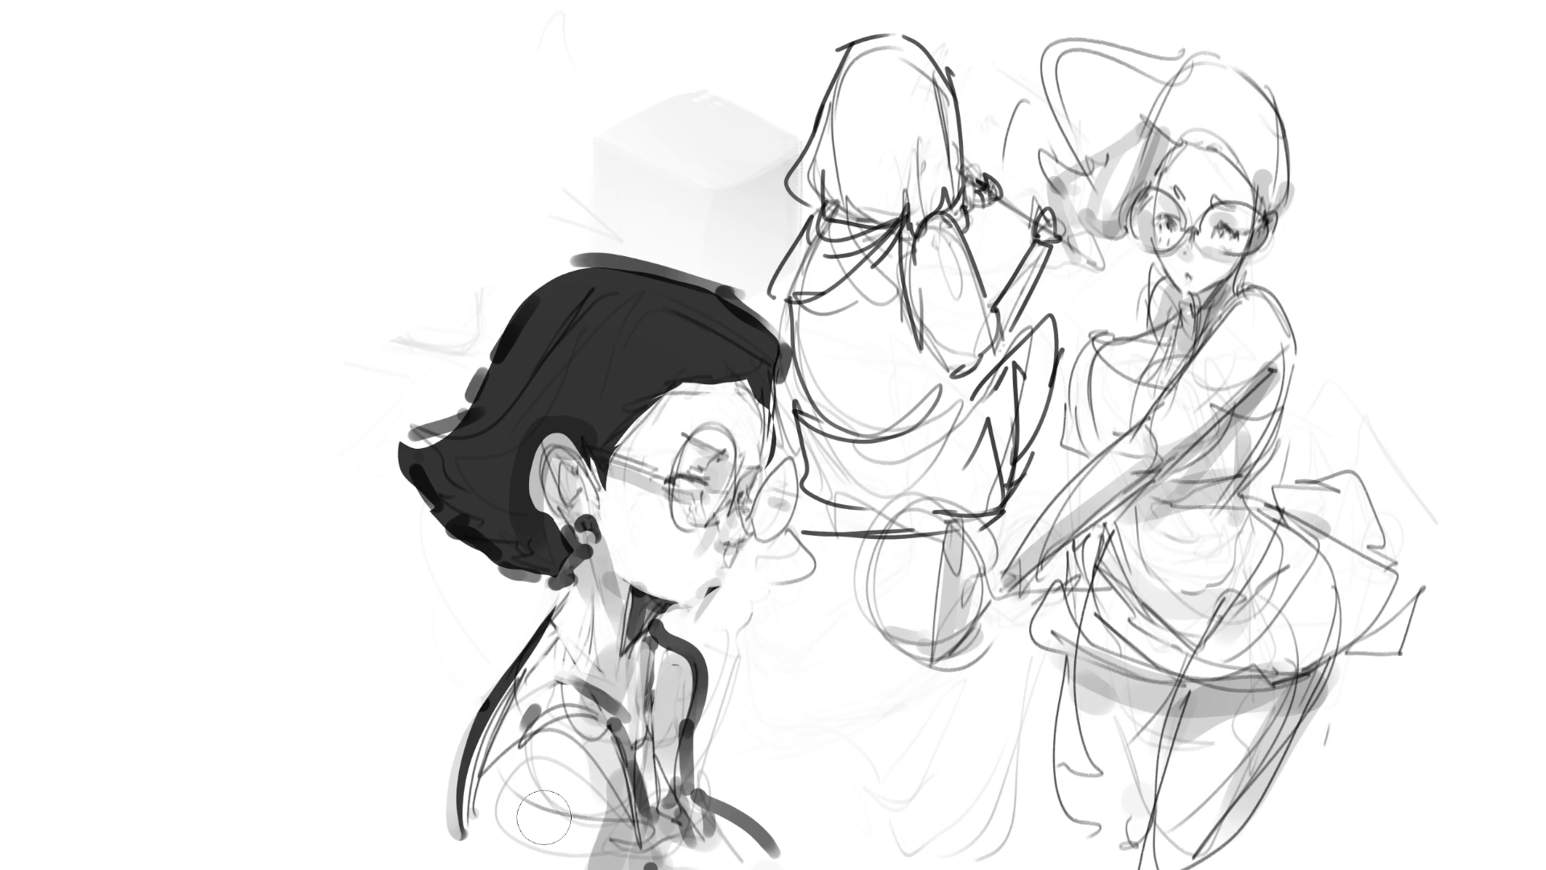
mouse_move(674, 627)
mouse_down()
mouse_move(695, 543)
mouse_move(688, 563)
mouse_up()
key(bracketleft)
key(bracketleft)
key(bracketleft)
mouse_move(570, 433)
mouse_down()
mouse_move(542, 421)
mouse_move(518, 491)
mouse_move(529, 467)
mouse_move(536, 503)
mouse_move(572, 535)
mouse_move(564, 524)
mouse_up()
mouse_move(612, 603)
mouse_down()
mouse_move(584, 689)
mouse_move(588, 675)
mouse_up()
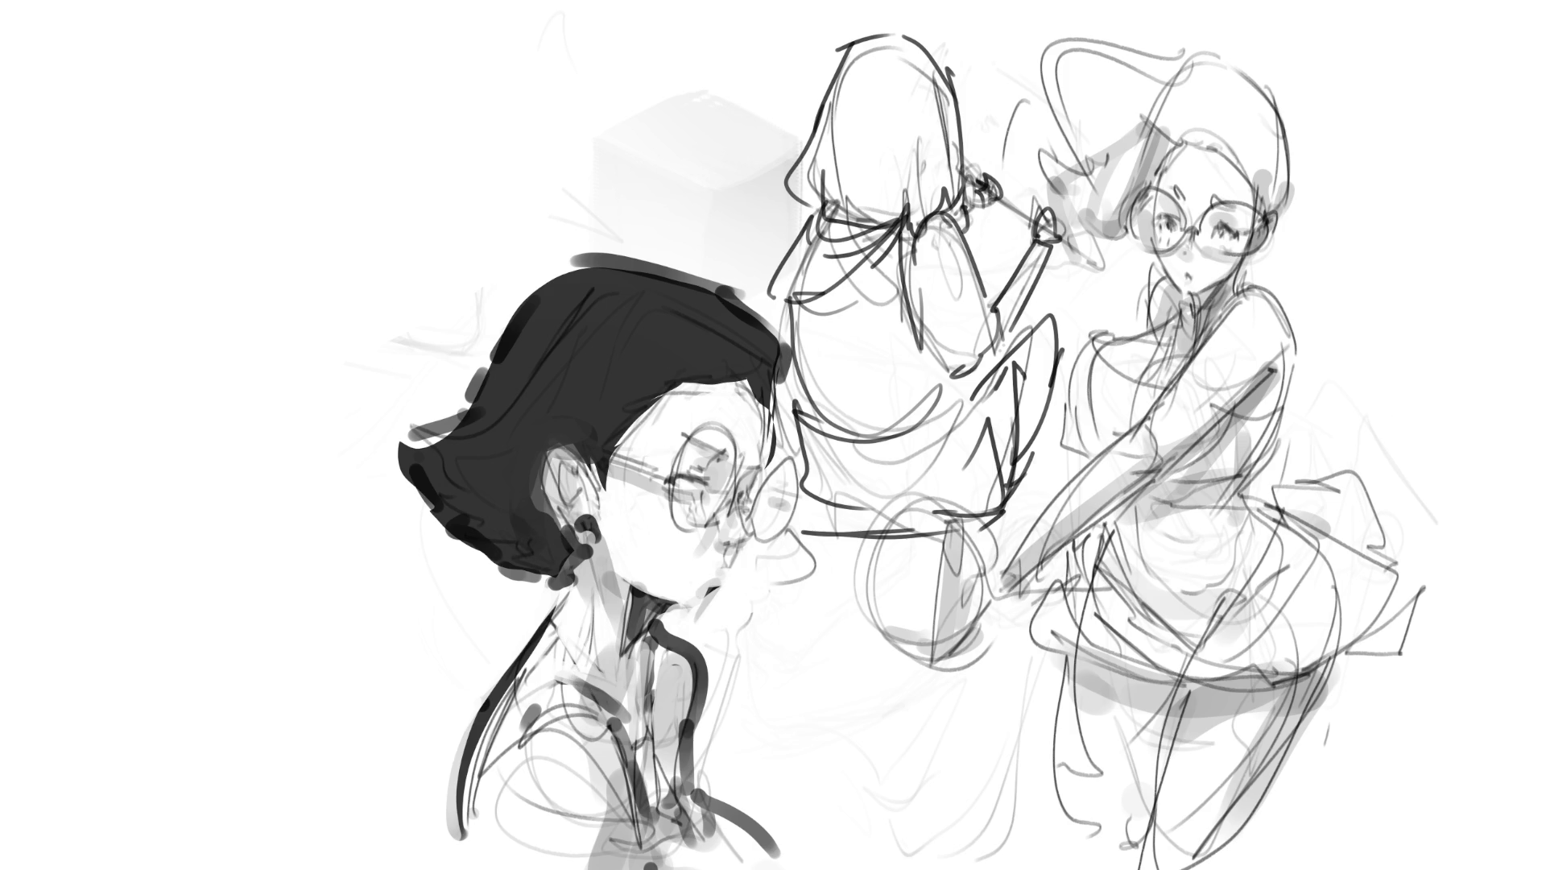
mouse_move(435, 508)
mouse_down()
mouse_move(414, 472)
mouse_move(511, 583)
mouse_move(417, 541)
mouse_move(517, 591)
mouse_up()
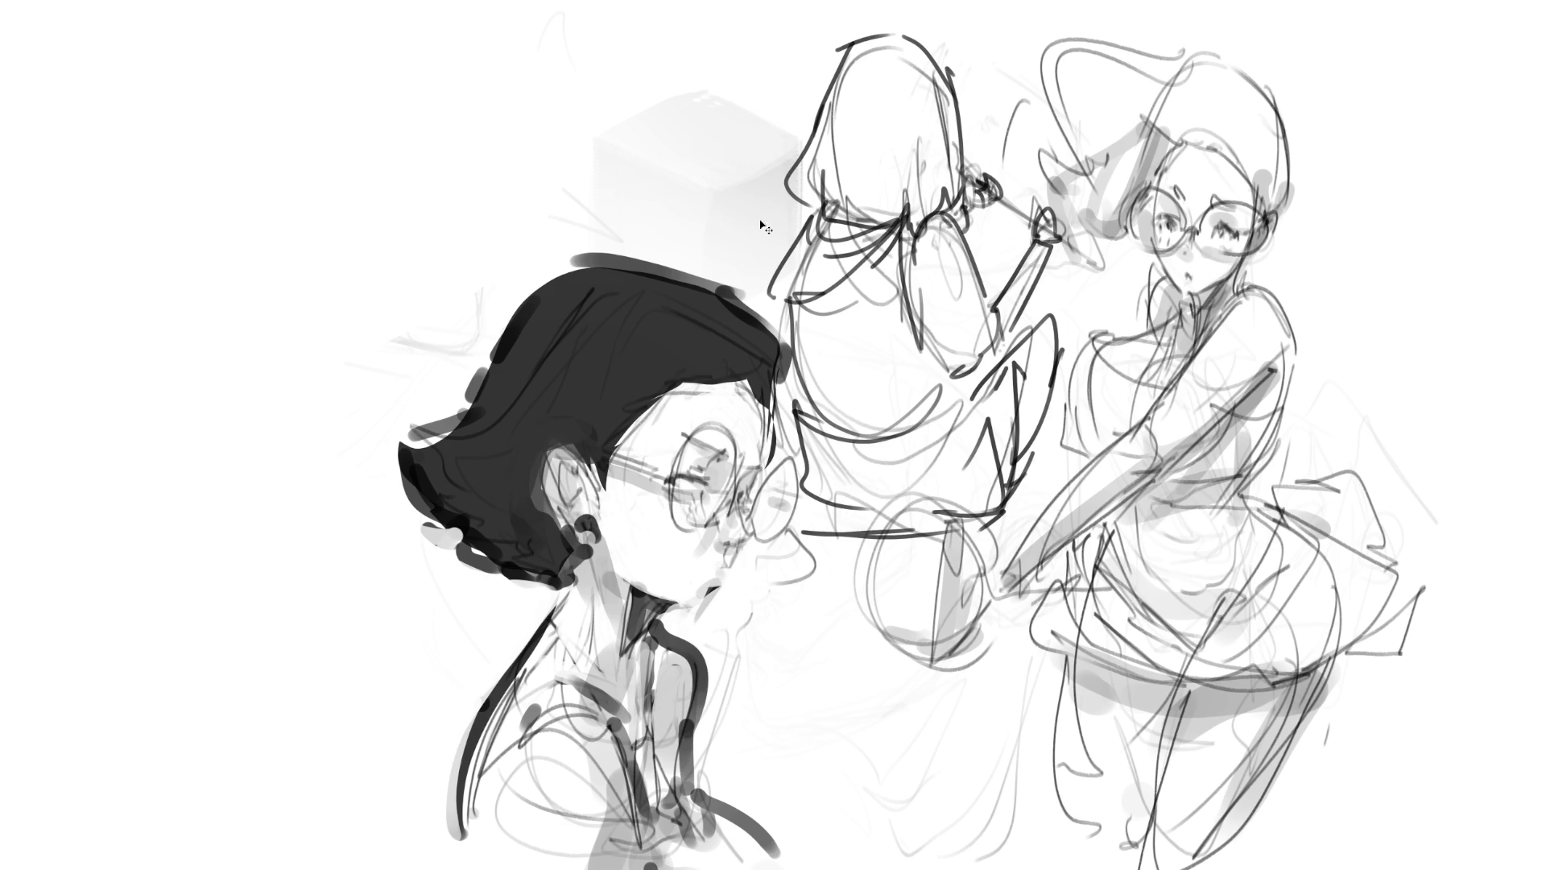
key(m)
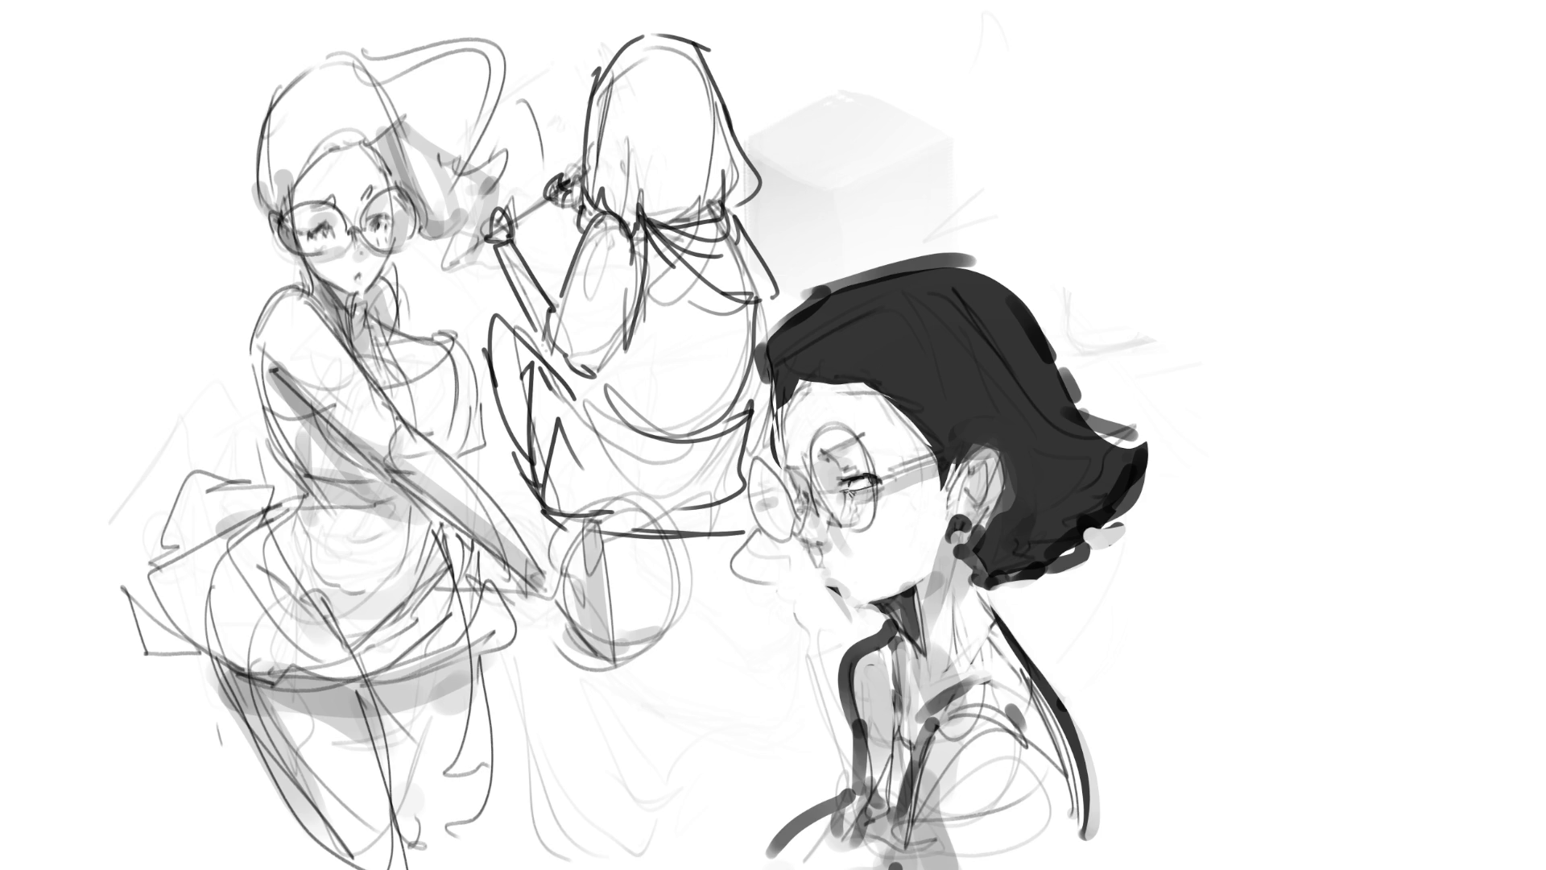
- Ink a thick upper eyelid across the left lens and darken the left edge of the face
drag(847, 482, 869, 481)
key(ctrl+z)
drag(818, 451, 830, 451)
drag(822, 452, 869, 434)
mouse_move(778, 405)
mouse_down()
mouse_move(774, 468)
mouse_move(773, 453)
mouse_up()
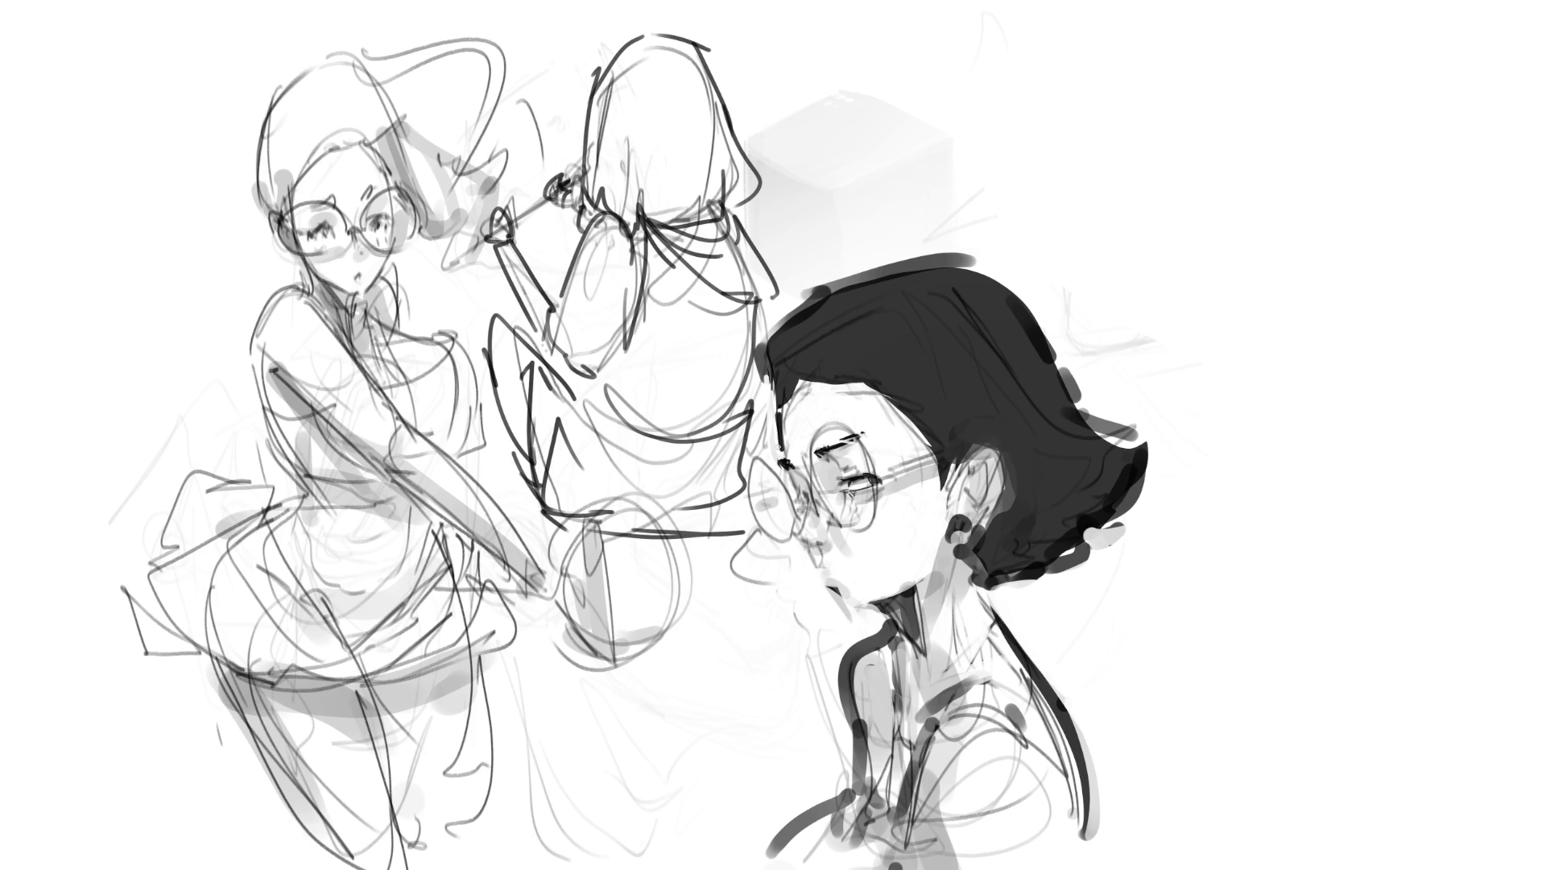
- Define the hairline and darken the top, crown and right edge of the black hair
mouse_move(817, 377)
mouse_down()
mouse_move(781, 405)
mouse_move(855, 380)
mouse_up()
drag(764, 342, 884, 272)
mouse_move(899, 264)
mouse_down()
mouse_move(898, 248)
mouse_move(959, 260)
mouse_up()
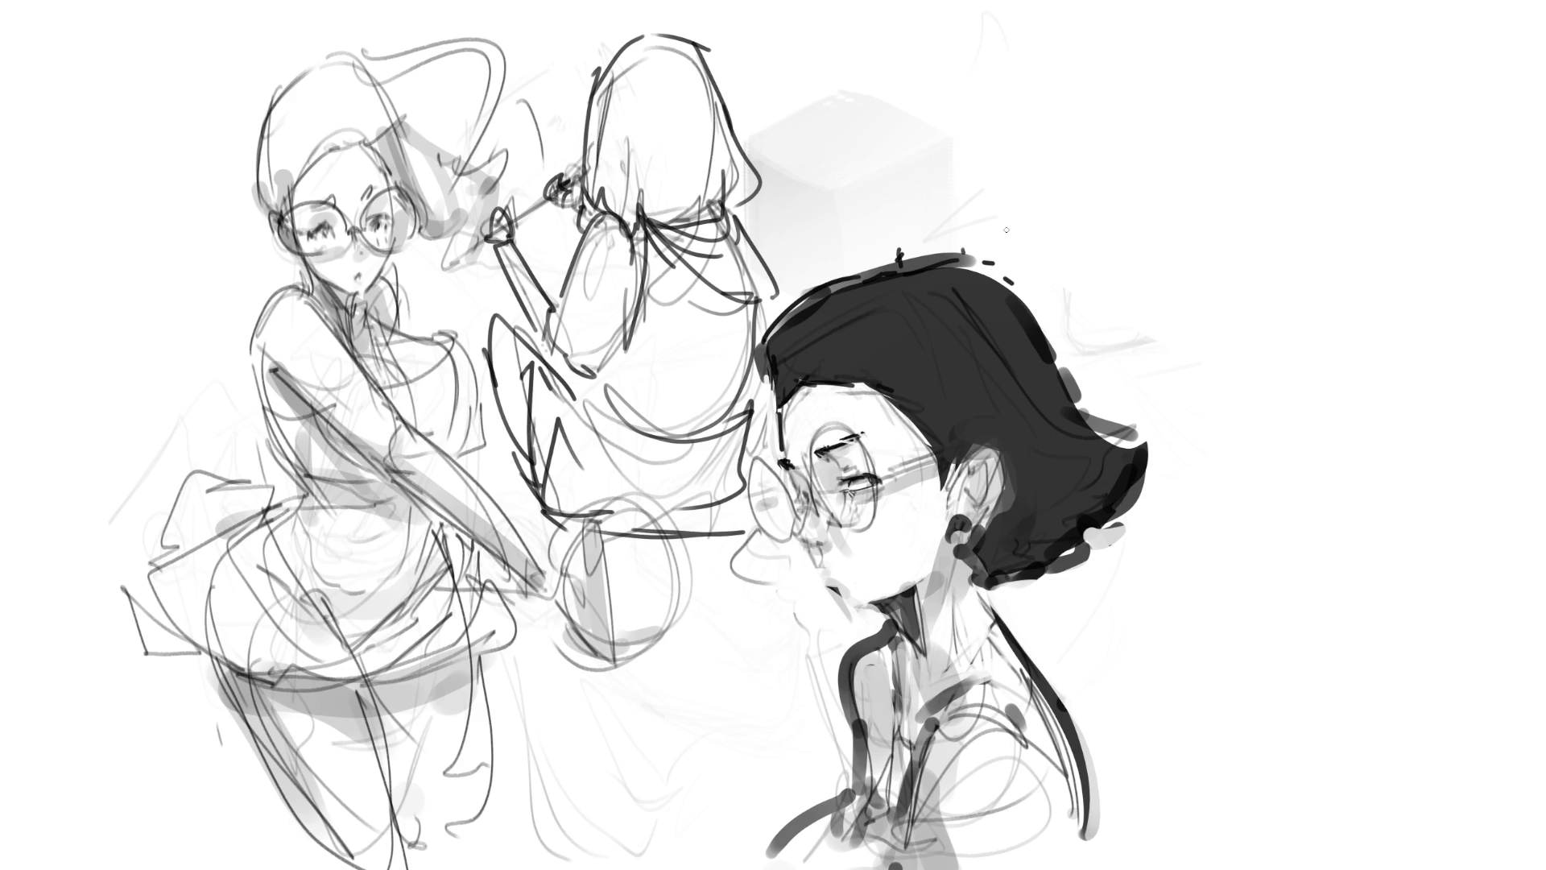
mouse_move(942, 257)
mouse_down()
mouse_move(1013, 264)
mouse_move(1037, 320)
mouse_move(1017, 245)
mouse_move(1034, 294)
mouse_up()
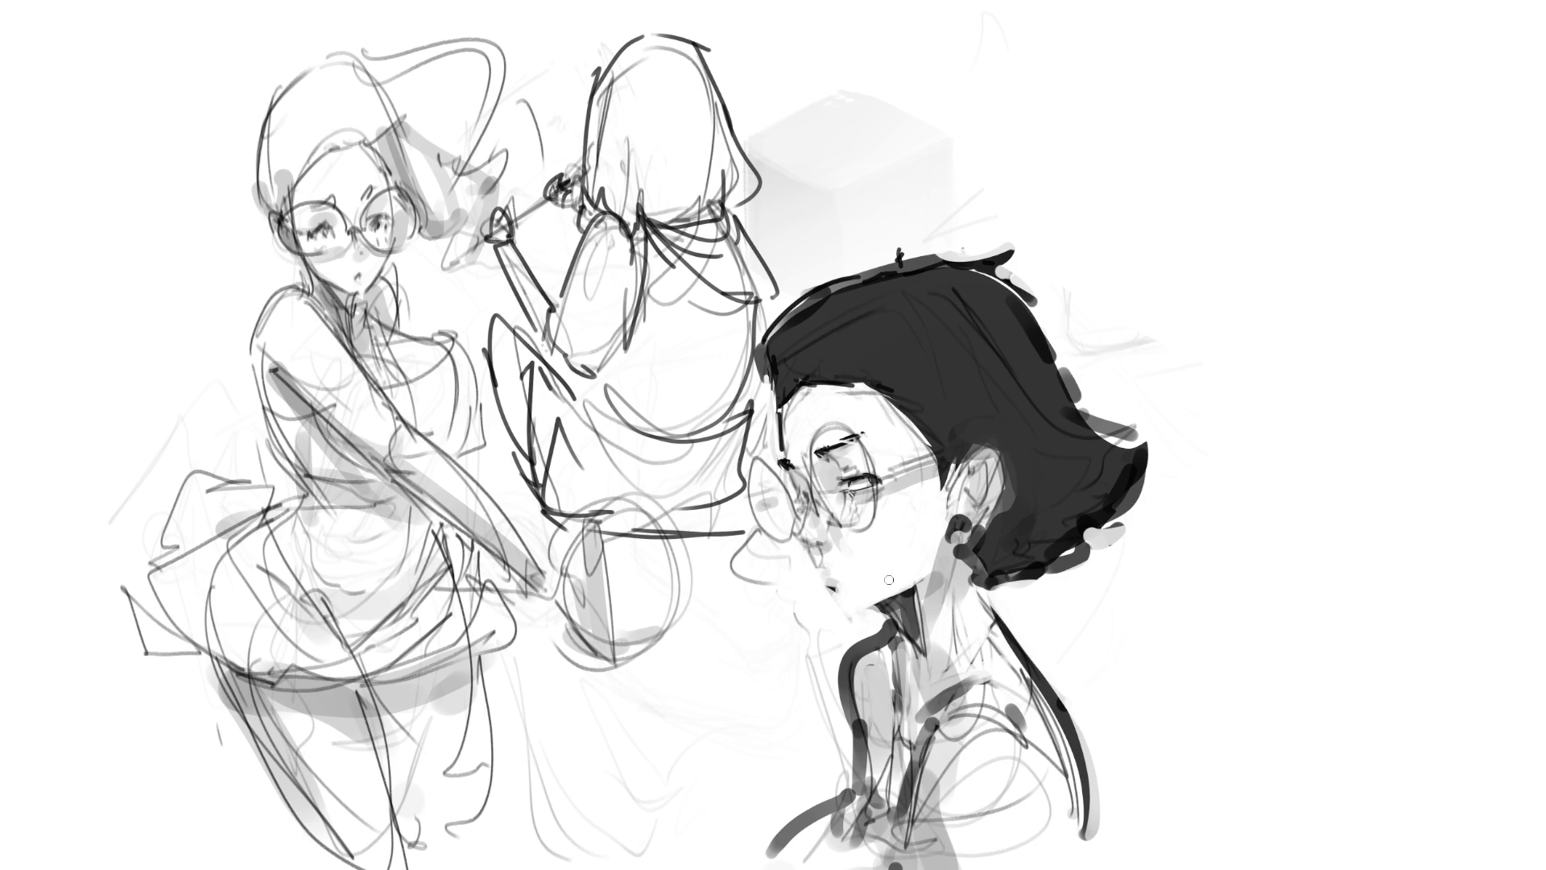
- Paint the bust's lips with a light highlight beneath and a dark shadow along the jaw
mouse_move(823, 570)
mouse_down()
mouse_move(851, 591)
mouse_move(842, 570)
mouse_move(819, 592)
mouse_move(818, 571)
mouse_move(856, 621)
mouse_up()
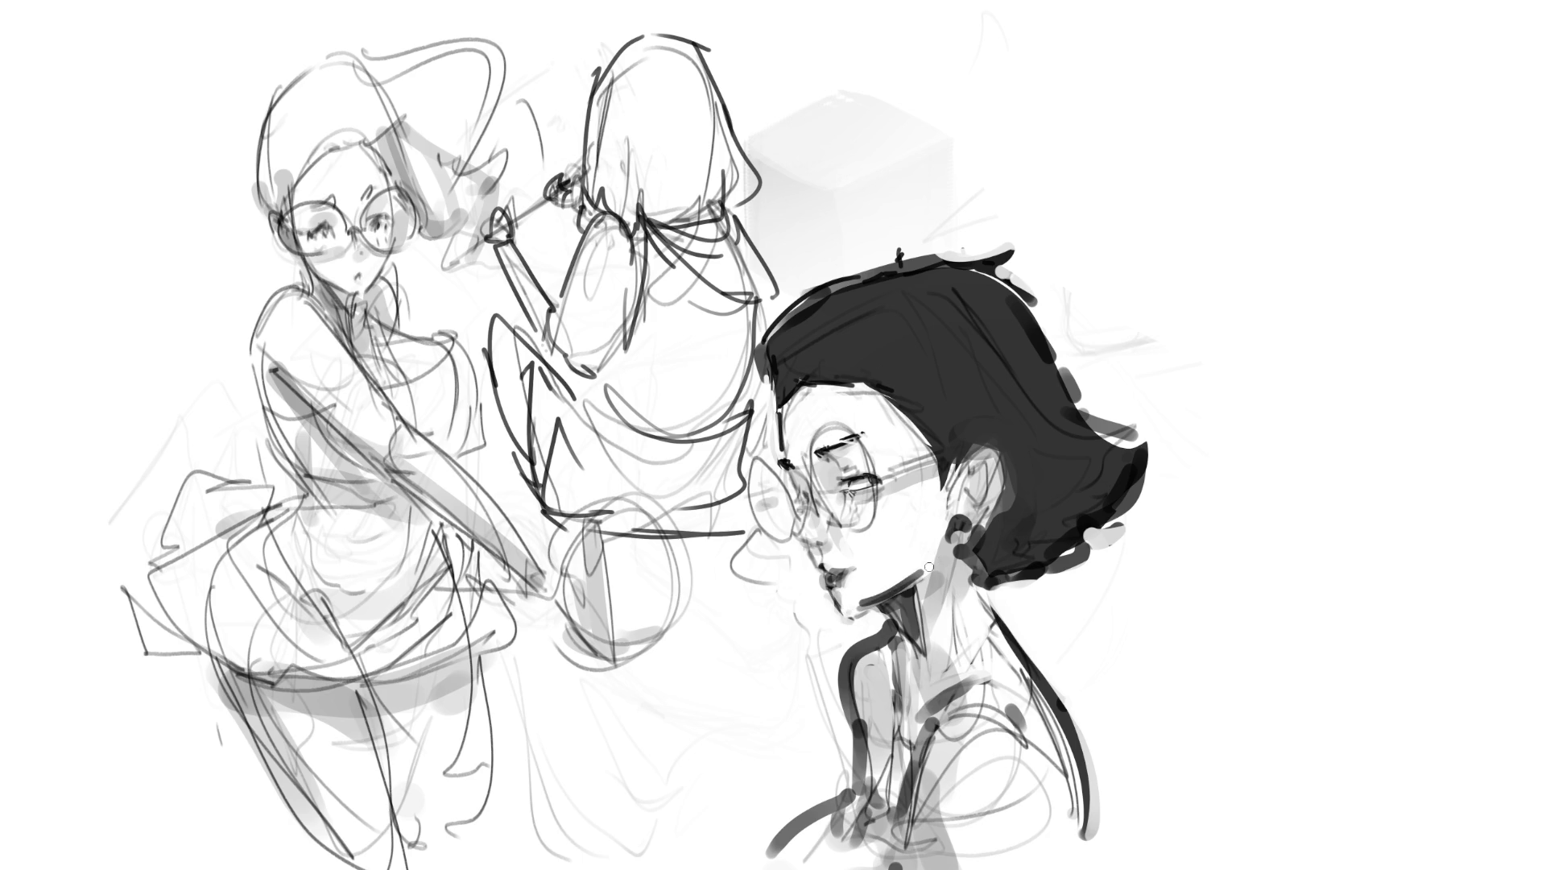
mouse_move(857, 608)
mouse_down()
mouse_move(922, 574)
mouse_move(854, 606)
mouse_up()
mouse_move(925, 570)
mouse_down()
mouse_move(842, 605)
mouse_move(877, 589)
mouse_move(847, 612)
mouse_move(888, 601)
mouse_up()
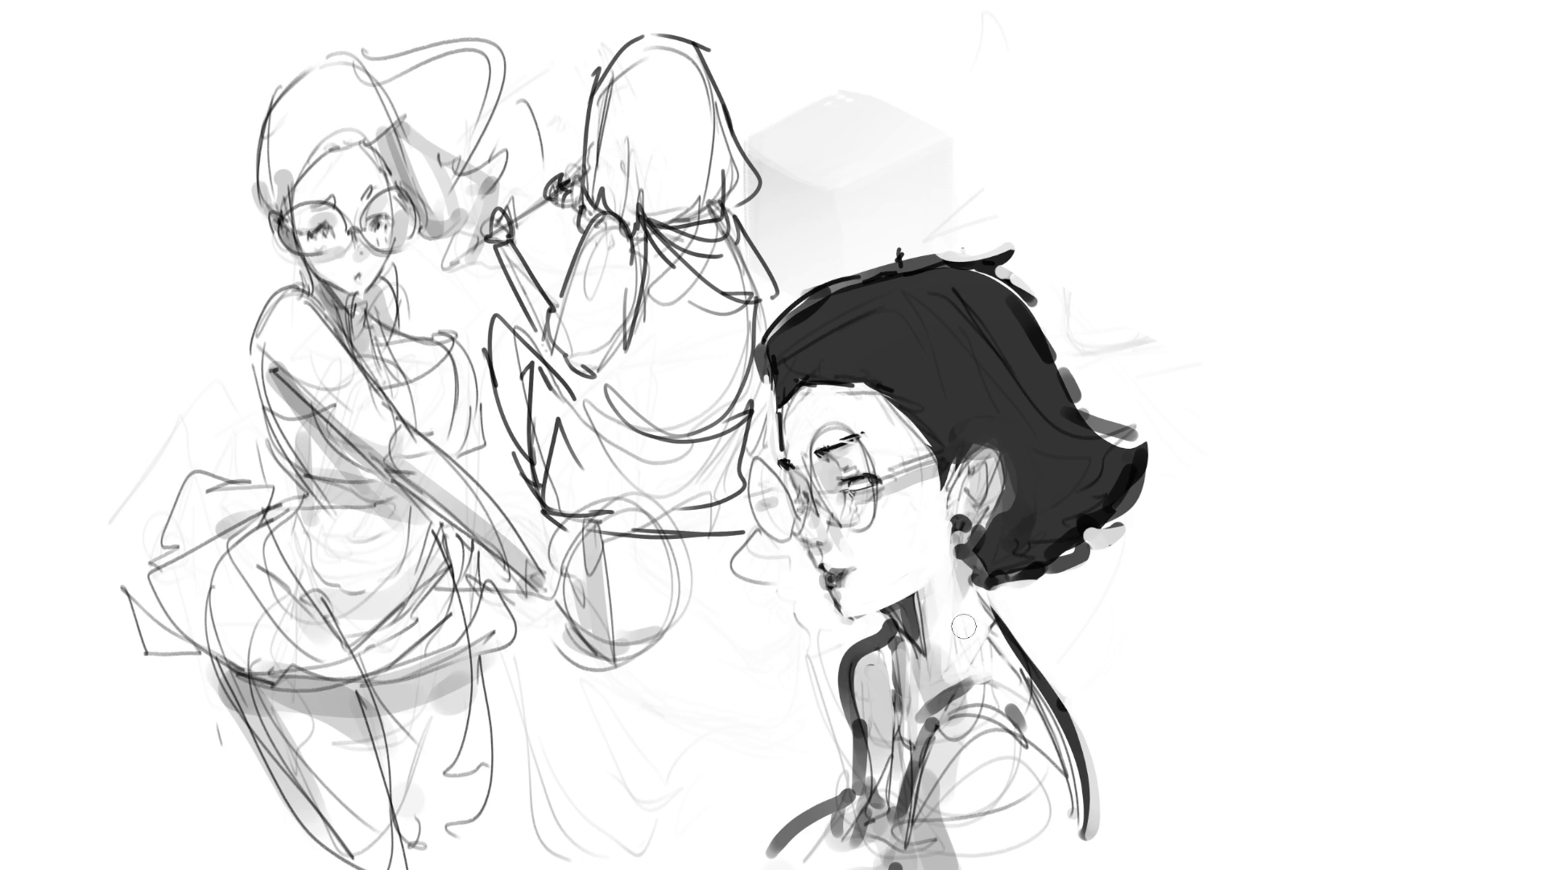
- Brighten the neck and collar with white, covering sketch lines, and tone the jawline edge
mouse_move(927, 575)
mouse_down()
mouse_move(930, 709)
mouse_move(918, 668)
mouse_up()
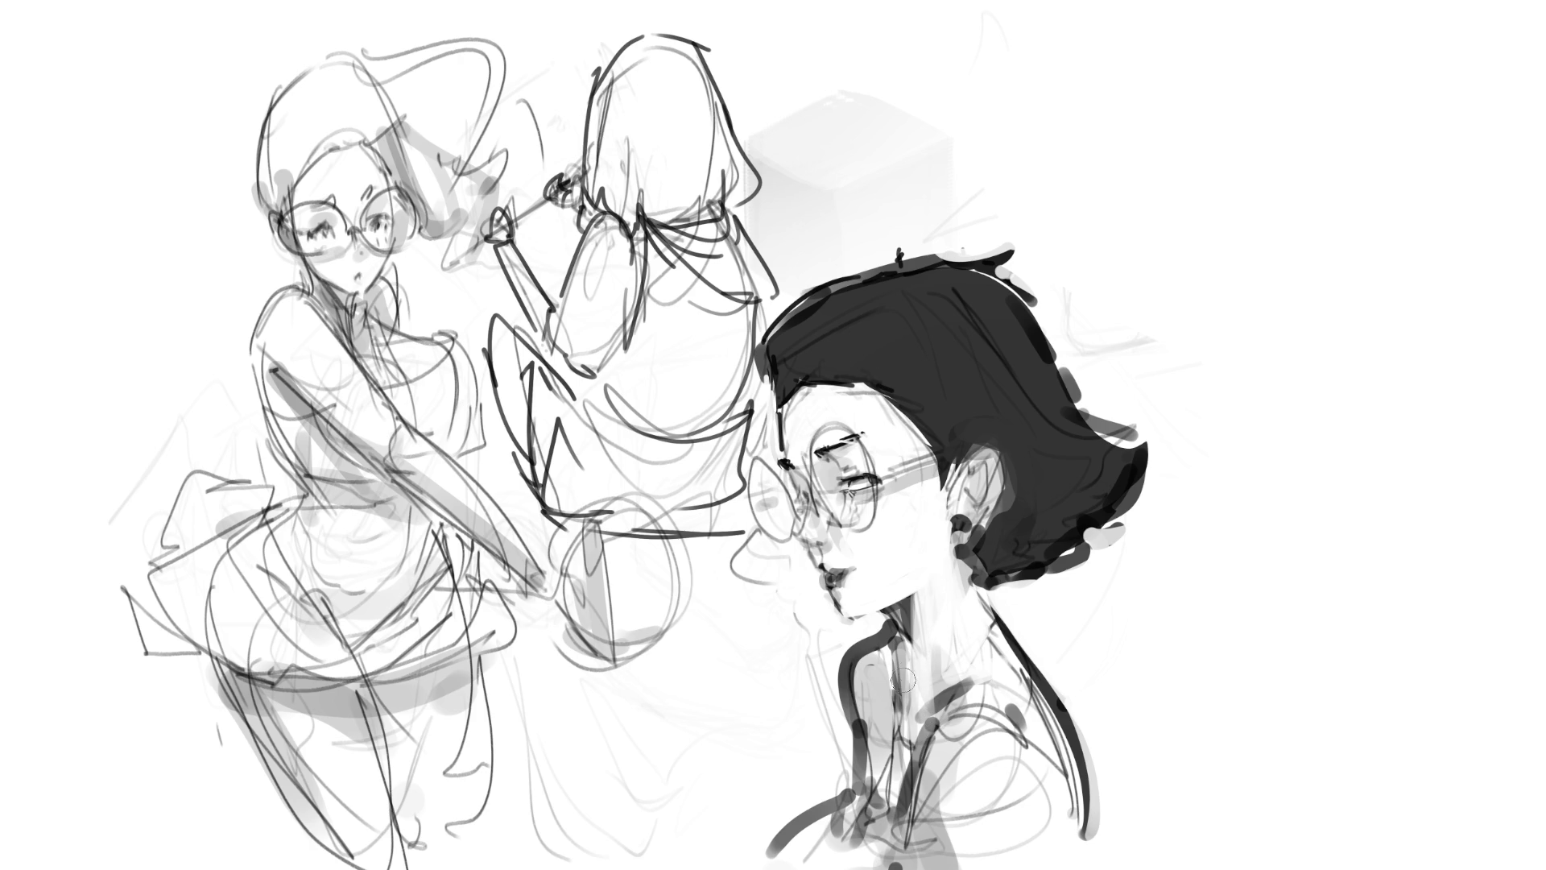
mouse_move(956, 734)
mouse_down()
mouse_move(952, 853)
mouse_move(1023, 798)
mouse_move(1039, 821)
mouse_up()
mouse_move(938, 837)
mouse_down()
mouse_move(959, 749)
mouse_move(1007, 700)
mouse_up()
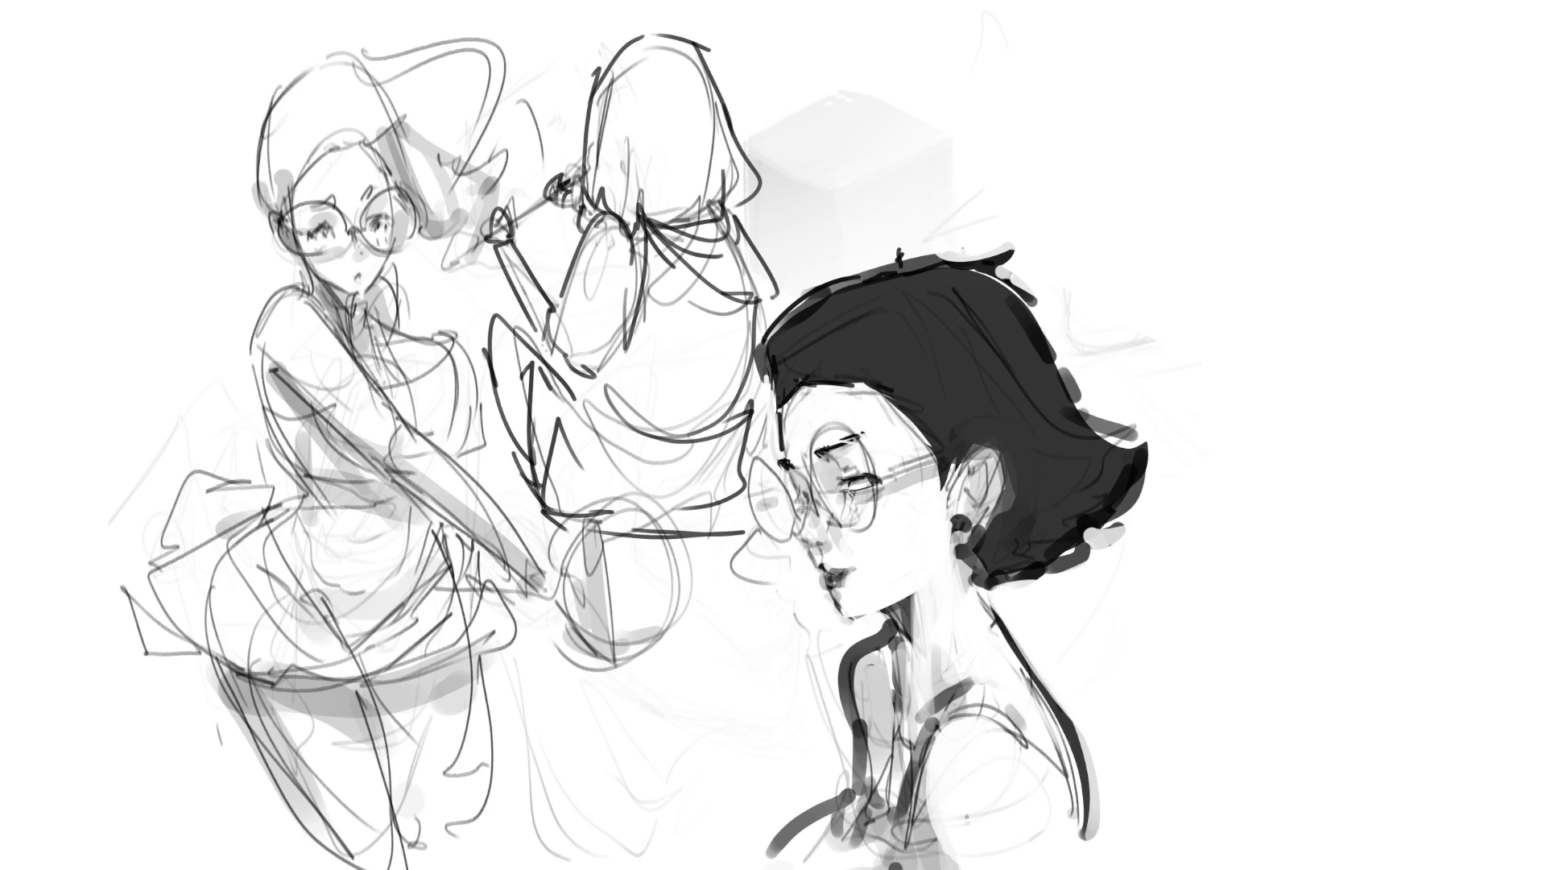
mouse_move(886, 604)
mouse_down()
mouse_move(825, 669)
mouse_move(843, 769)
mouse_move(818, 814)
mouse_move(729, 868)
mouse_up()
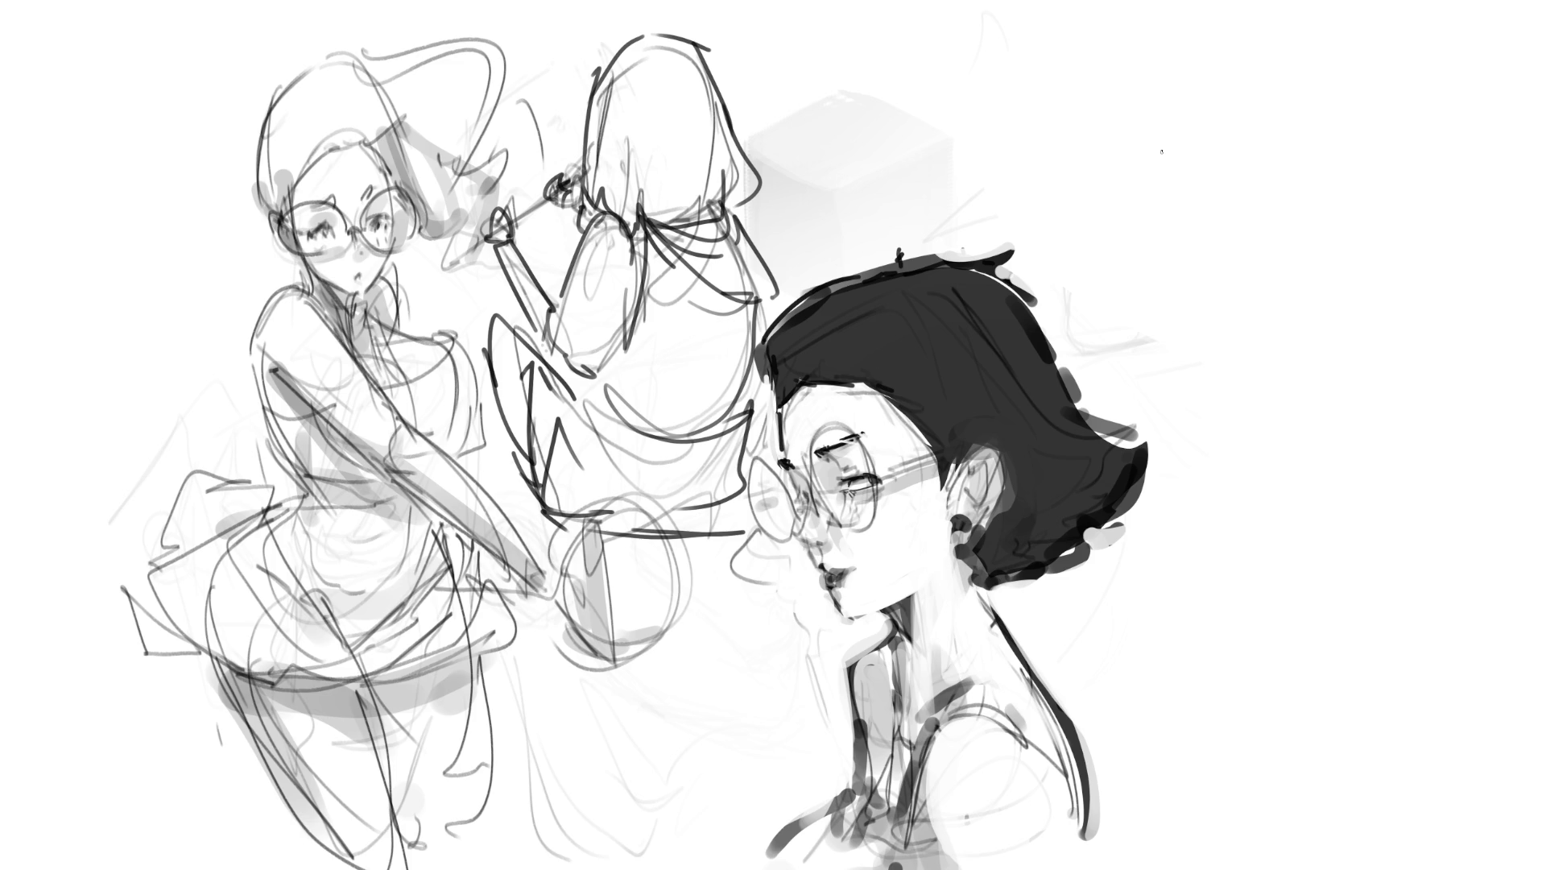
- Sketch a pointed head oval at top right with outer hair arcs around it
mouse_move(1173, 108)
mouse_down()
mouse_move(1159, 184)
mouse_move(1196, 85)
mouse_move(1241, 171)
mouse_move(1223, 208)
mouse_up()
mouse_move(1177, 79)
mouse_down()
mouse_move(1164, 157)
mouse_move(1212, 56)
mouse_up()
mouse_move(1249, 74)
mouse_down()
mouse_move(1261, 157)
mouse_move(1208, 205)
mouse_up()
drag(1280, 119, 1224, 211)
mouse_move(1220, 211)
mouse_down()
mouse_move(1198, 222)
mouse_move(1216, 224)
mouse_up()
mouse_move(1247, 109)
mouse_down()
mouse_move(1212, 58)
mouse_move(1154, 203)
mouse_move(1272, 131)
mouse_up()
mouse_move(1275, 109)
mouse_down()
mouse_move(1237, 211)
mouse_move(1192, 262)
mouse_move(1205, 310)
mouse_up()
- Rough in the new figure's torso with large sweeping body and hair loops
drag(1193, 251, 1279, 203)
mouse_move(1279, 205)
mouse_down()
mouse_move(1288, 276)
mouse_move(1205, 308)
mouse_up()
mouse_move(1205, 310)
mouse_down()
mouse_move(1293, 331)
mouse_move(1285, 207)
mouse_up()
mouse_move(1285, 208)
mouse_down()
mouse_move(1418, 350)
mouse_move(1256, 366)
mouse_up()
mouse_move(1192, 226)
mouse_down()
mouse_move(1232, 346)
mouse_move(1333, 402)
mouse_up()
drag(1296, 253, 1361, 395)
drag(1337, 398, 1289, 438)
mouse_move(1237, 387)
mouse_down()
mouse_move(1365, 383)
mouse_move(1339, 471)
mouse_move(1228, 484)
mouse_move(1308, 703)
mouse_up()
- Sketch long crossing leg lines reaching down to the bottom of the page
mouse_move(1334, 777)
mouse_down()
mouse_move(1308, 463)
mouse_move(1382, 520)
mouse_move(1333, 613)
mouse_move(1369, 415)
mouse_up()
drag(1219, 400, 1346, 859)
drag(1292, 538, 1351, 802)
drag(1341, 384, 1319, 540)
drag(1369, 315, 1331, 547)
drag(1357, 546, 1293, 778)
drag(1315, 465, 1303, 676)
- Add shoulders, an outstretched arm, a large sweeping hair arc and the figure's left outline
mouse_move(1208, 215)
mouse_down()
mouse_move(1083, 307)
mouse_move(1288, 225)
mouse_move(1401, 257)
mouse_up()
mouse_move(1315, 215)
mouse_down()
mouse_move(1514, 303)
mouse_move(1288, 177)
mouse_move(1178, 68)
mouse_move(1159, 157)
mouse_up()
mouse_move(1183, 64)
mouse_down()
mouse_move(1186, 197)
mouse_move(1276, 105)
mouse_move(1167, 165)
mouse_move(1272, 153)
mouse_move(1285, 167)
mouse_up()
mouse_move(1234, 25)
mouse_down()
mouse_move(1433, 208)
mouse_move(1477, 294)
mouse_move(1377, 116)
mouse_up()
drag(1164, 53, 1198, 357)
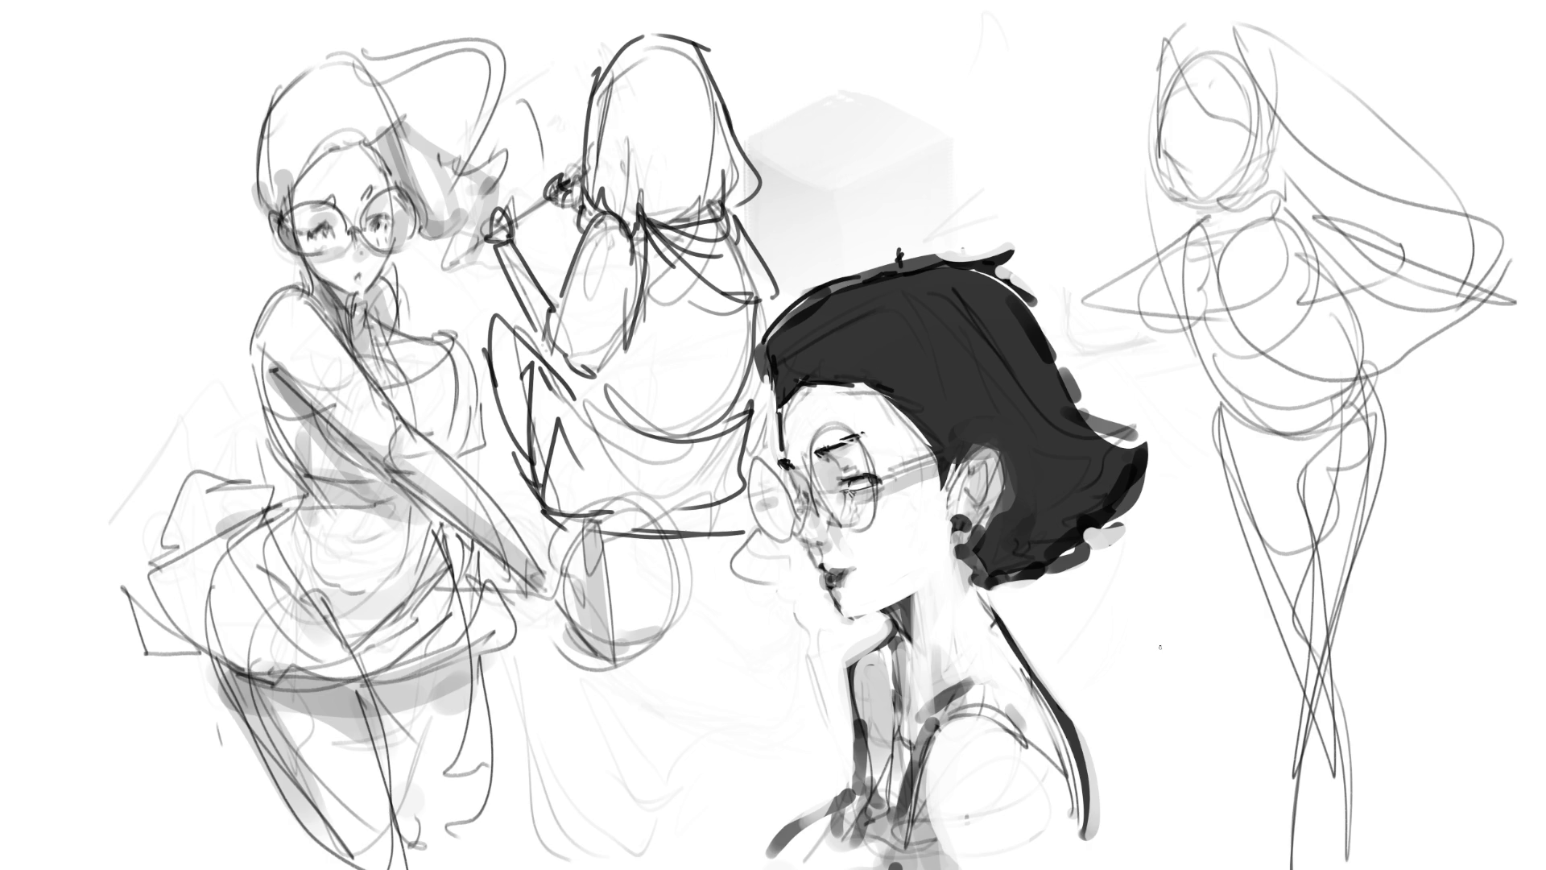
- Fade the new figure and the bust's black hair with a soft eraser, then pen closed eyes
mouse_move(1289, 564)
mouse_down()
mouse_move(1514, 451)
mouse_move(1168, 523)
mouse_up()
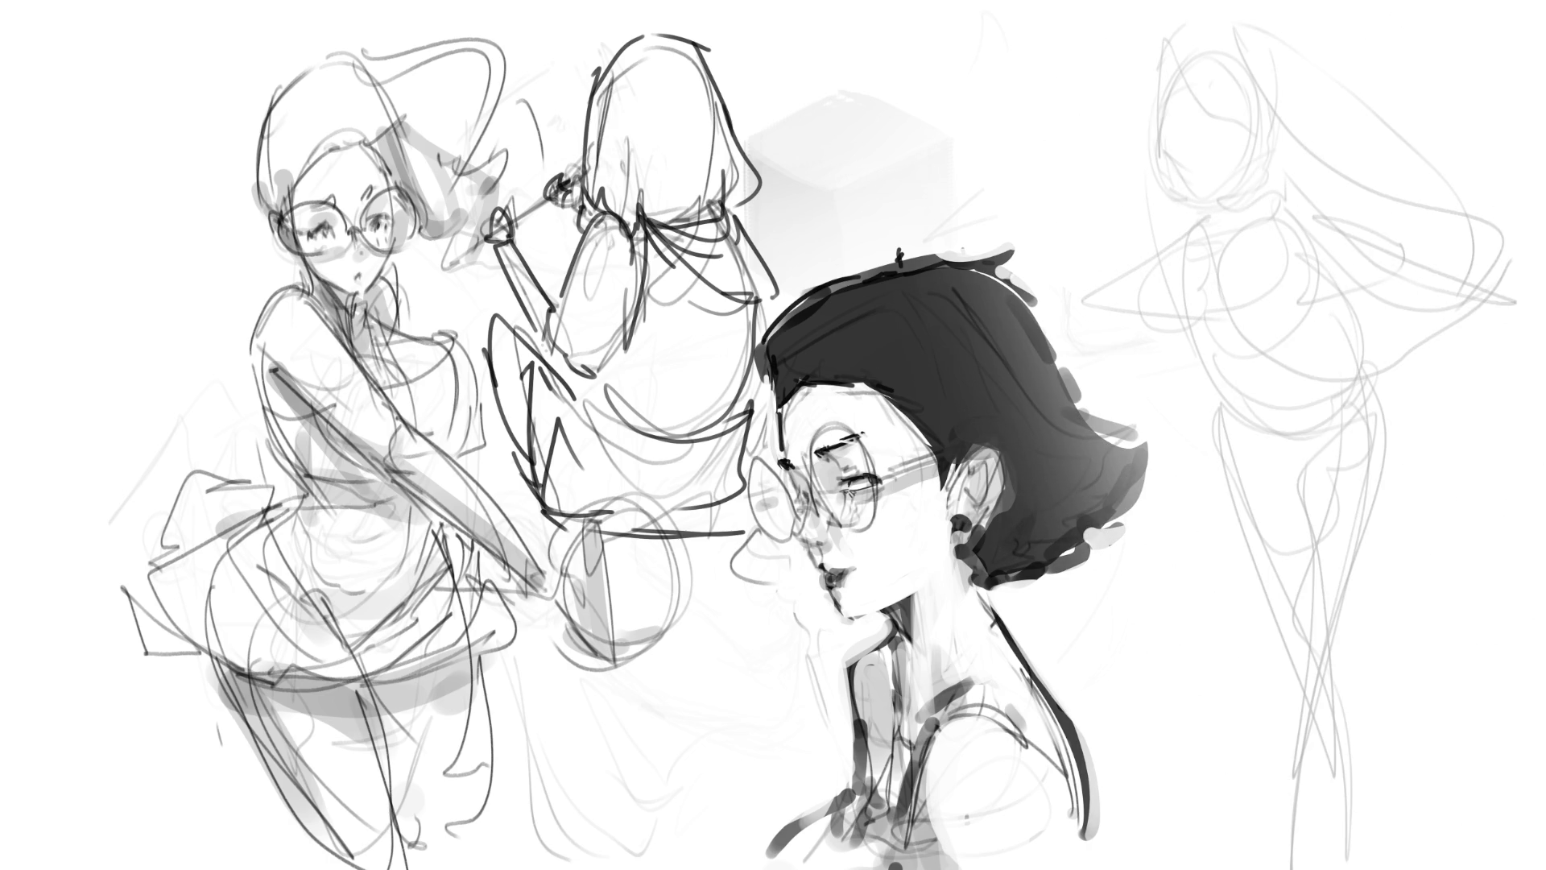
mouse_move(862, 137)
mouse_down()
mouse_move(629, 322)
mouse_move(1007, 362)
mouse_up()
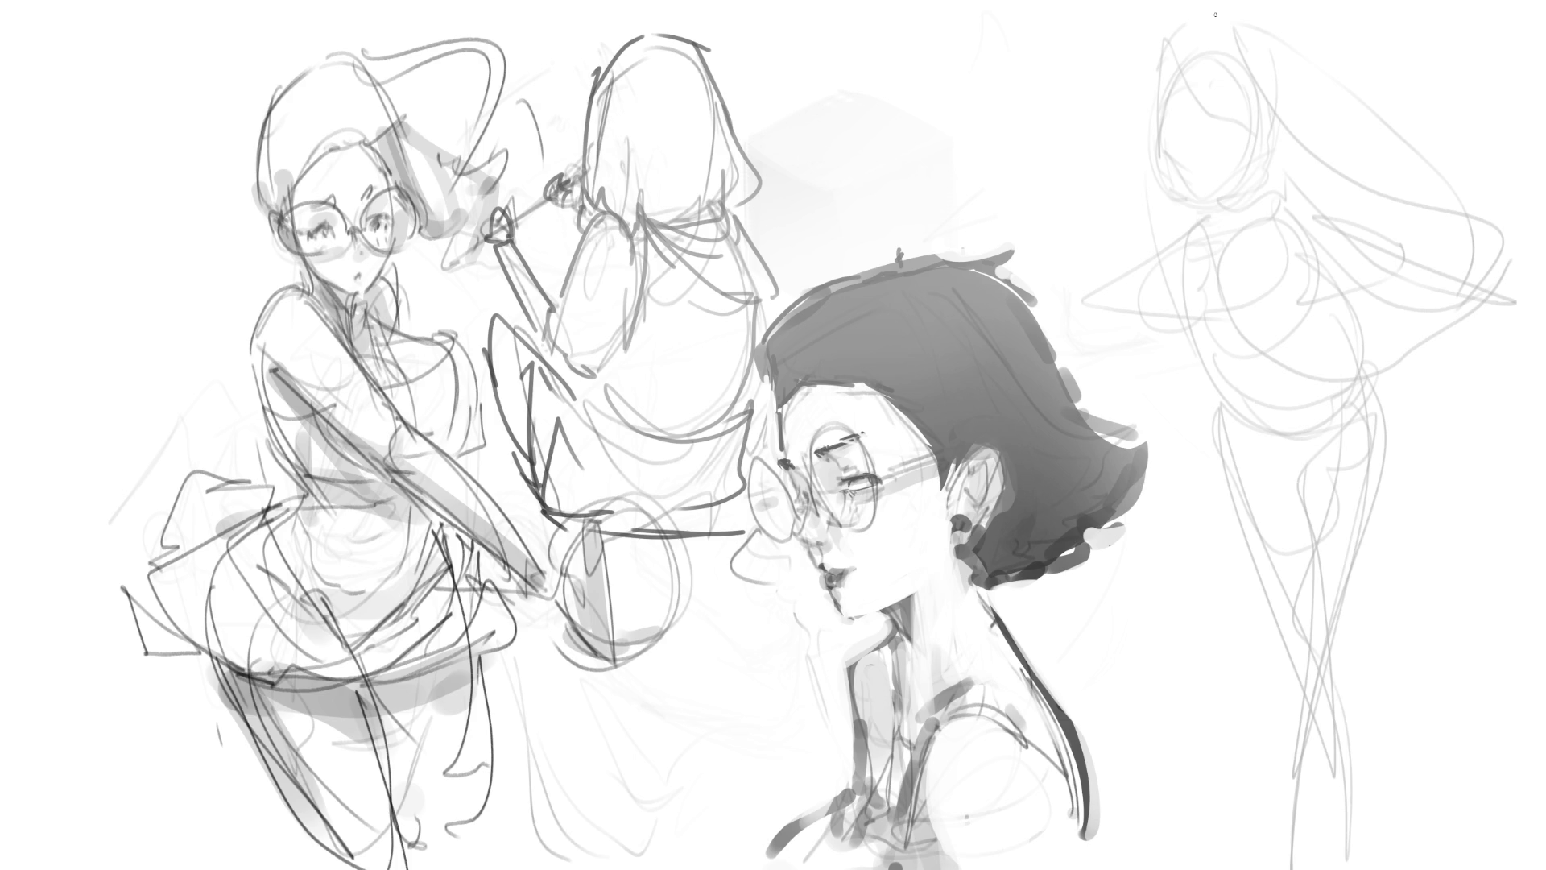
drag(1223, 122, 1236, 125)
drag(1180, 118, 1179, 128)
mouse_move(1219, 122)
mouse_down()
mouse_move(1233, 120)
mouse_move(1176, 103)
mouse_move(1164, 143)
mouse_move(1179, 134)
mouse_move(1168, 145)
mouse_move(1192, 196)
mouse_move(1240, 209)
mouse_move(1260, 188)
mouse_up()
key(ctrl+z)
key(ctrl+z)
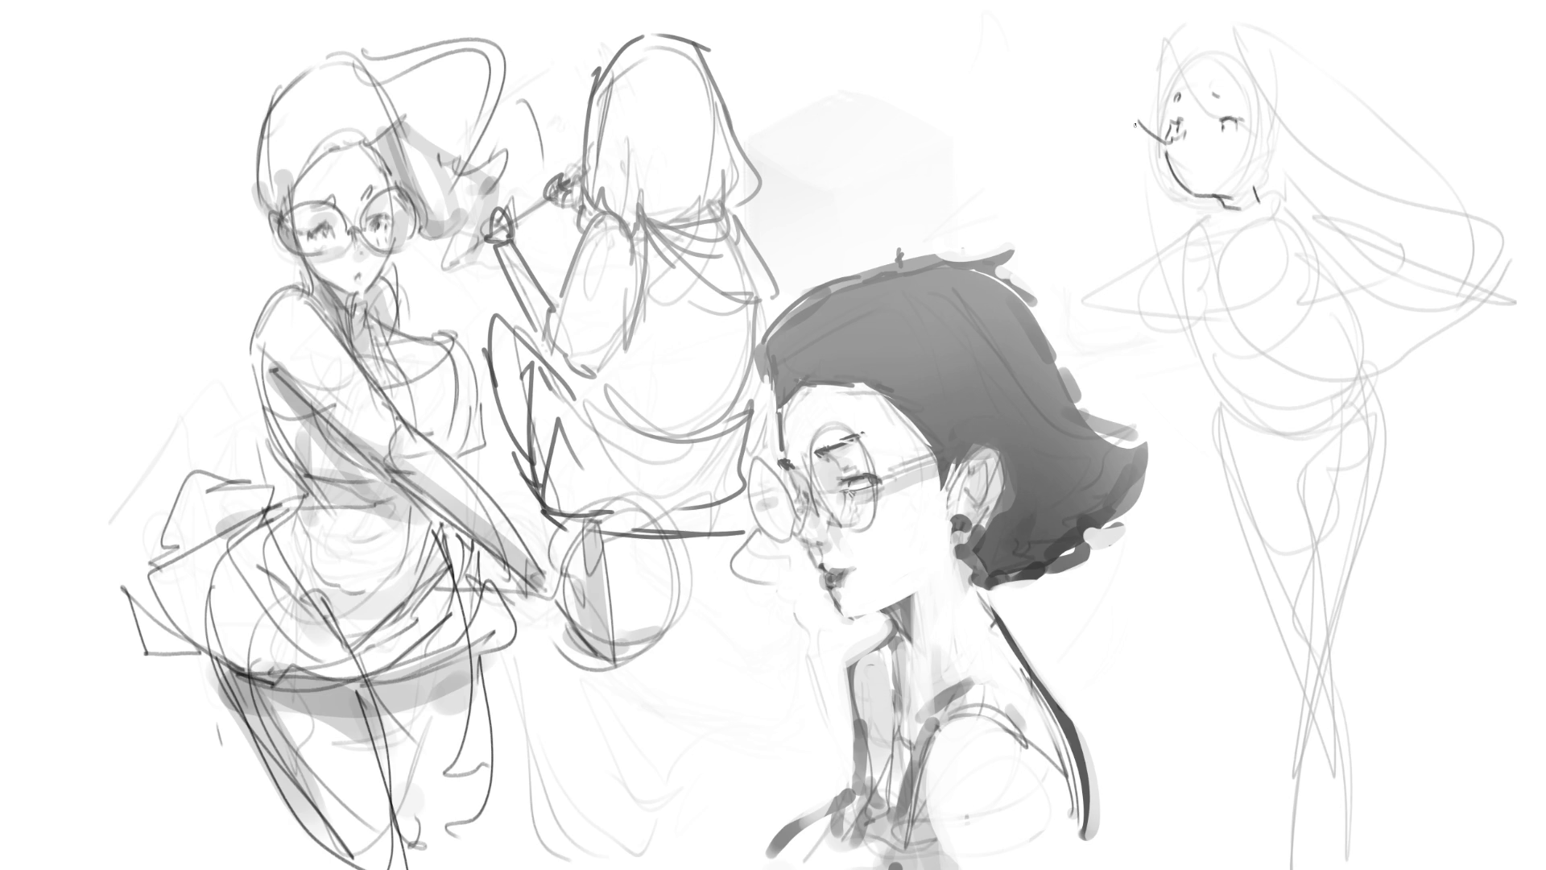
- Draw a bent straw from the new figure's mouth into a cup below her chin, and darken the eye
drag(1133, 124, 1162, 140)
key(ctrl+z)
key(ctrl+z)
mouse_move(1178, 277)
mouse_down()
mouse_move(1236, 278)
mouse_move(1228, 354)
mouse_up()
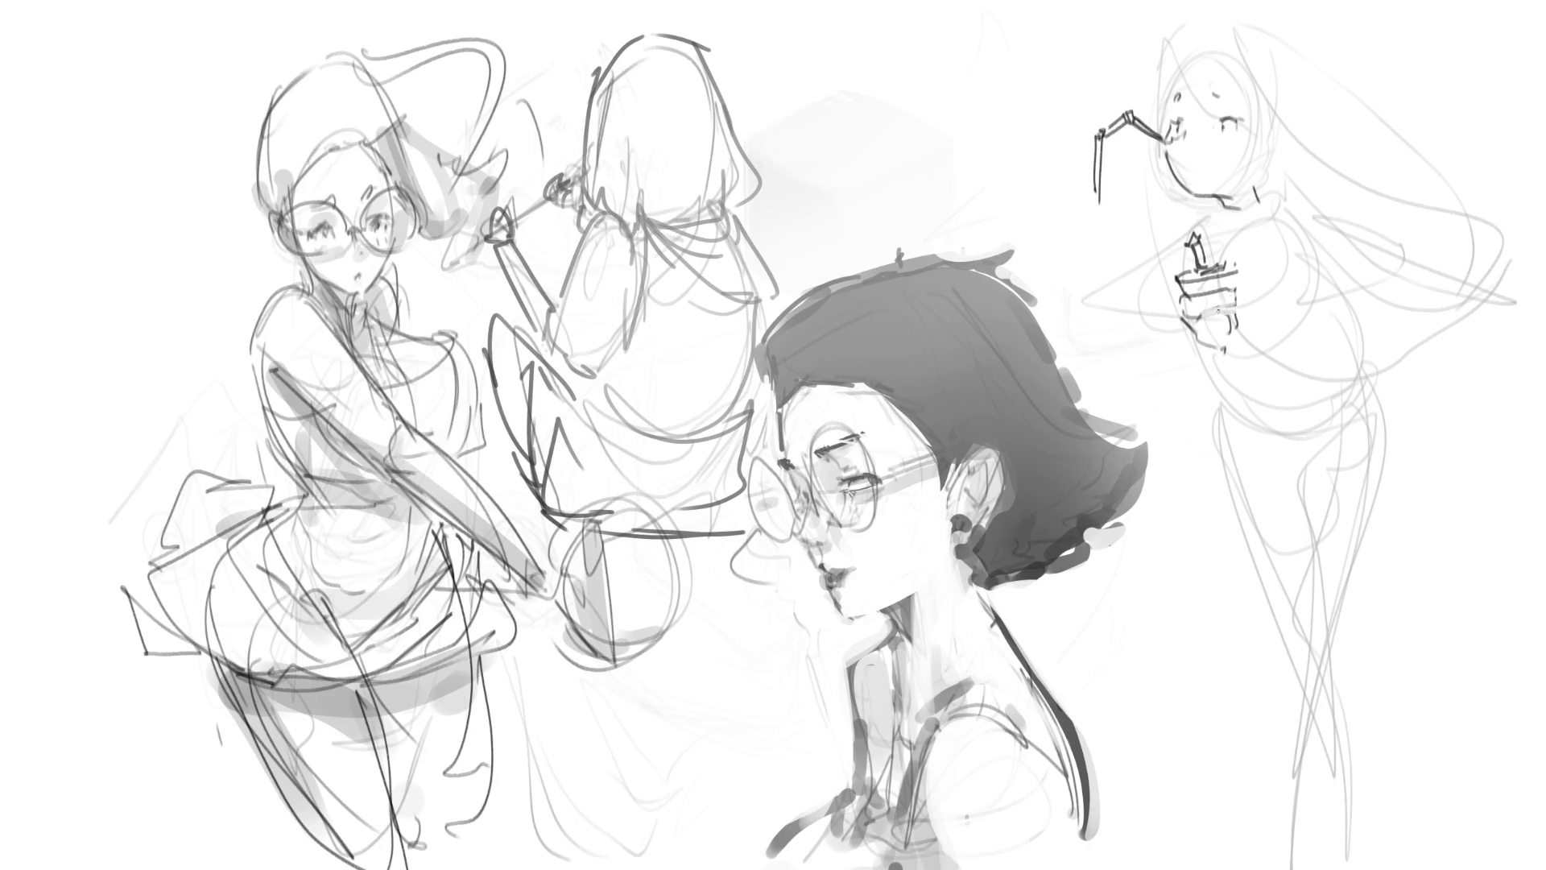
mouse_move(1188, 312)
mouse_down()
mouse_move(1212, 316)
mouse_move(1228, 356)
mouse_up()
drag(1246, 277, 1233, 355)
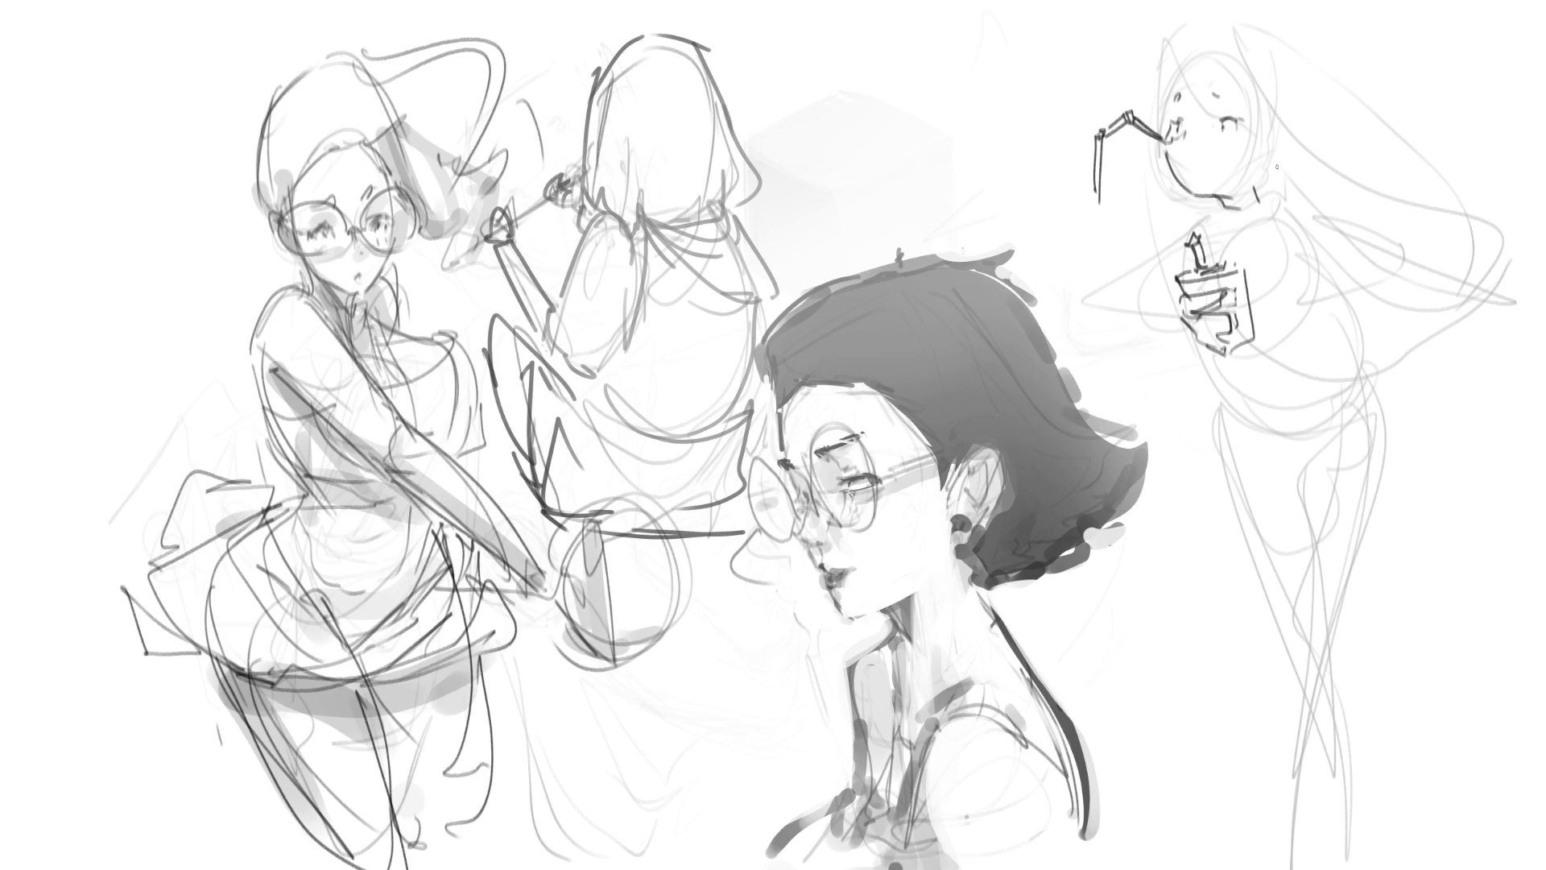
mouse_move(1093, 197)
mouse_down()
mouse_move(1135, 248)
mouse_move(1194, 232)
mouse_up()
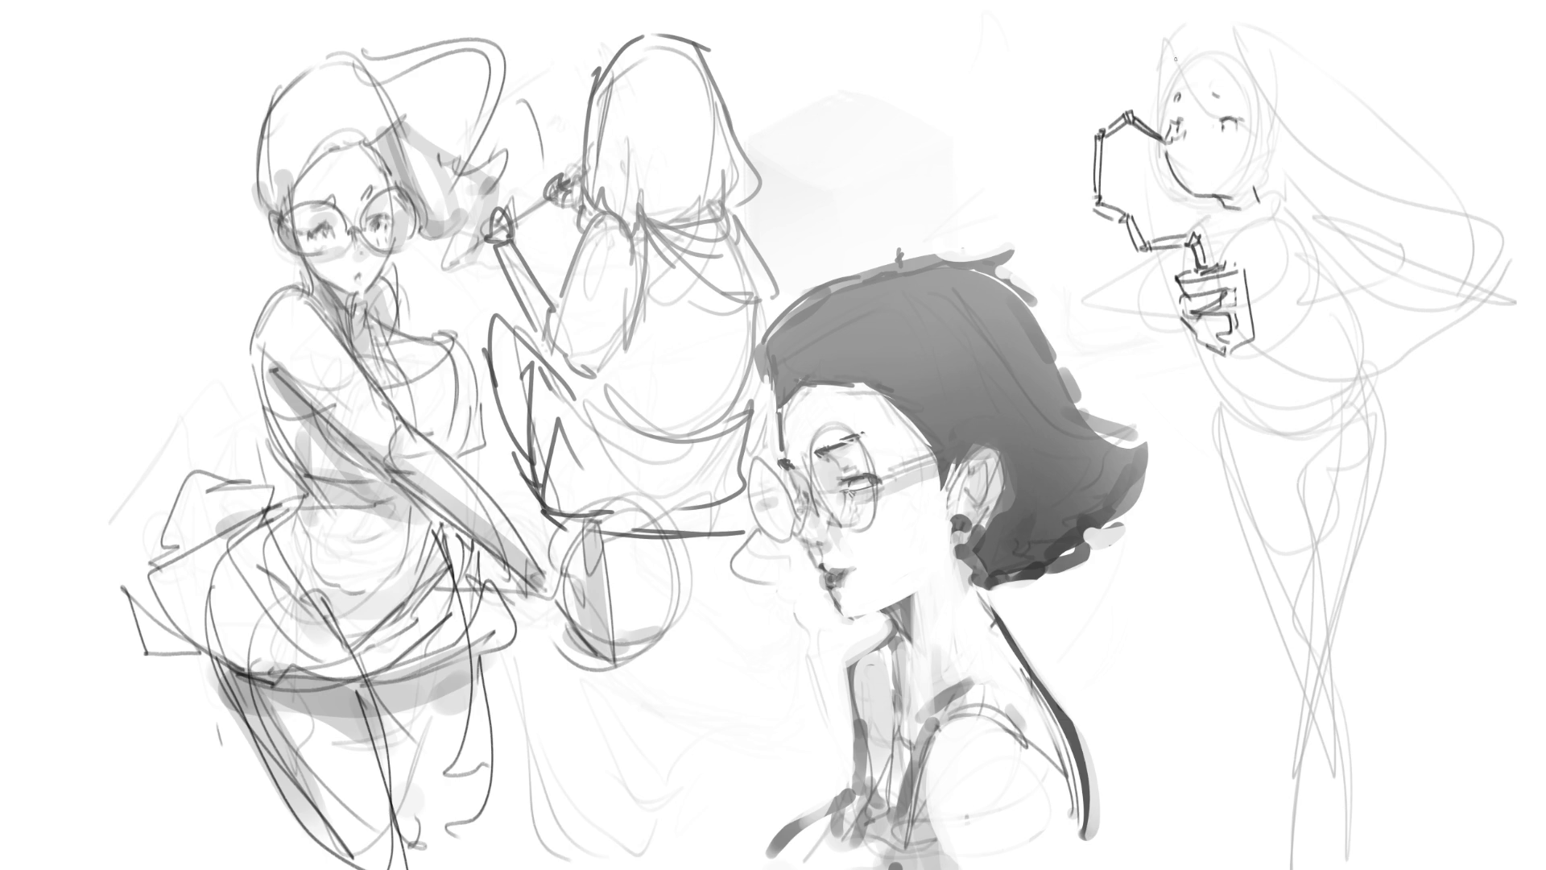
mouse_move(1178, 81)
mouse_down()
mouse_move(1172, 102)
mouse_move(1188, 65)
mouse_move(1279, 116)
mouse_up()
- Draw the girl's curved forehead hairline, the arched top of her head and a long hair line
drag(1183, 84, 1287, 121)
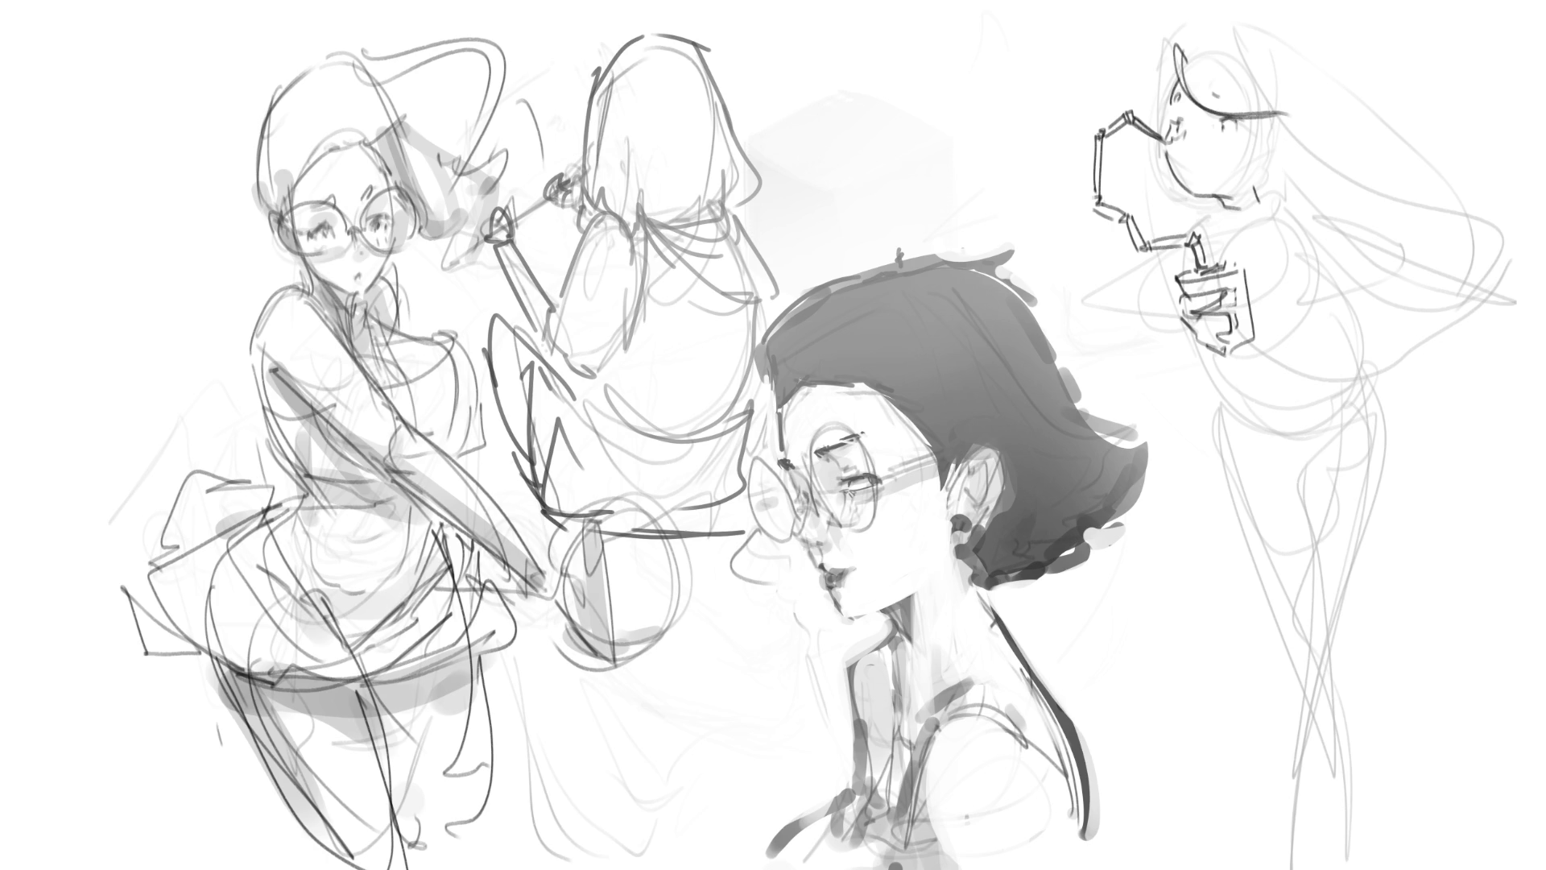
key(ctrl+z)
key(ctrl+z)
mouse_move(1171, 81)
mouse_down()
mouse_move(1208, 74)
mouse_move(1249, 119)
mouse_up()
mouse_move(1170, 81)
mouse_down()
mouse_move(1222, 36)
mouse_move(1280, 129)
mouse_up()
key(ctrl+z)
key(ctrl+z)
mouse_move(1177, 78)
mouse_down()
mouse_move(1216, 42)
mouse_move(1285, 88)
mouse_up()
mouse_move(1232, 55)
mouse_down()
mouse_move(1254, 42)
mouse_move(1298, 97)
mouse_up()
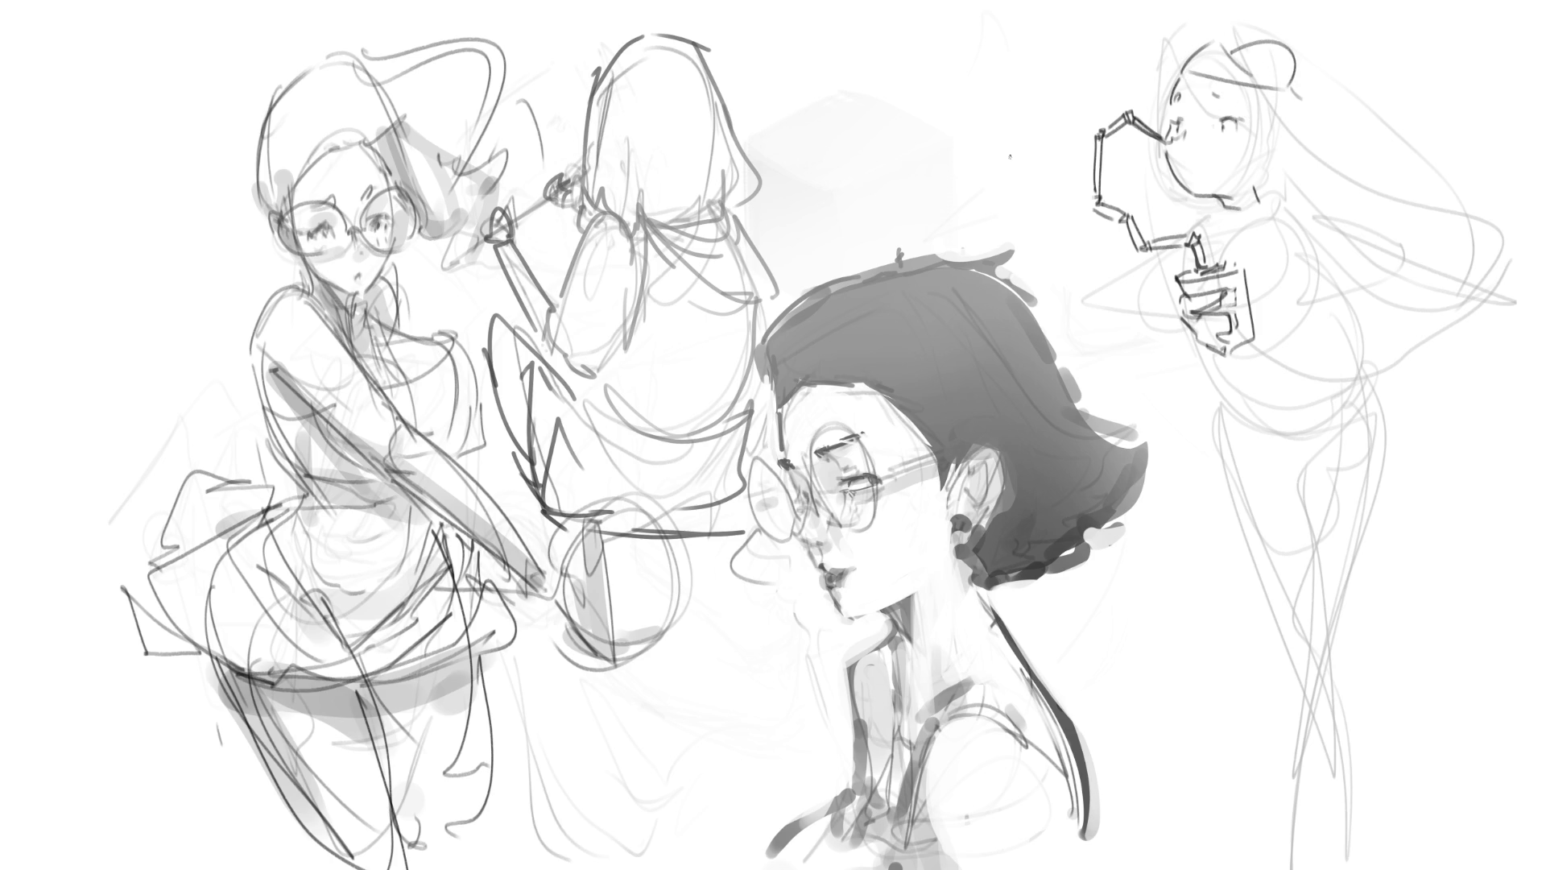
mouse_move(1210, 39)
mouse_down()
mouse_move(1139, 80)
mouse_move(1213, 66)
mouse_up()
key(ctrl+z)
key(ctrl+z)
mouse_move(1193, 46)
mouse_down()
mouse_move(1246, 17)
mouse_move(1325, 113)
mouse_move(1503, 119)
mouse_move(1479, 196)
mouse_up()
- Draw a side hair strand beside the girl's face ending in a hook, redrawing it until it fits
mouse_move(1266, 100)
mouse_down()
mouse_move(1488, 198)
mouse_move(1402, 219)
mouse_move(1260, 138)
mouse_move(1253, 176)
mouse_up()
key(ctrl+z)
drag(1261, 84, 1184, 218)
drag(1272, 121, 1240, 225)
key(ctrl+z)
key(ctrl+z)
key(ctrl+z)
drag(1261, 89, 1269, 172)
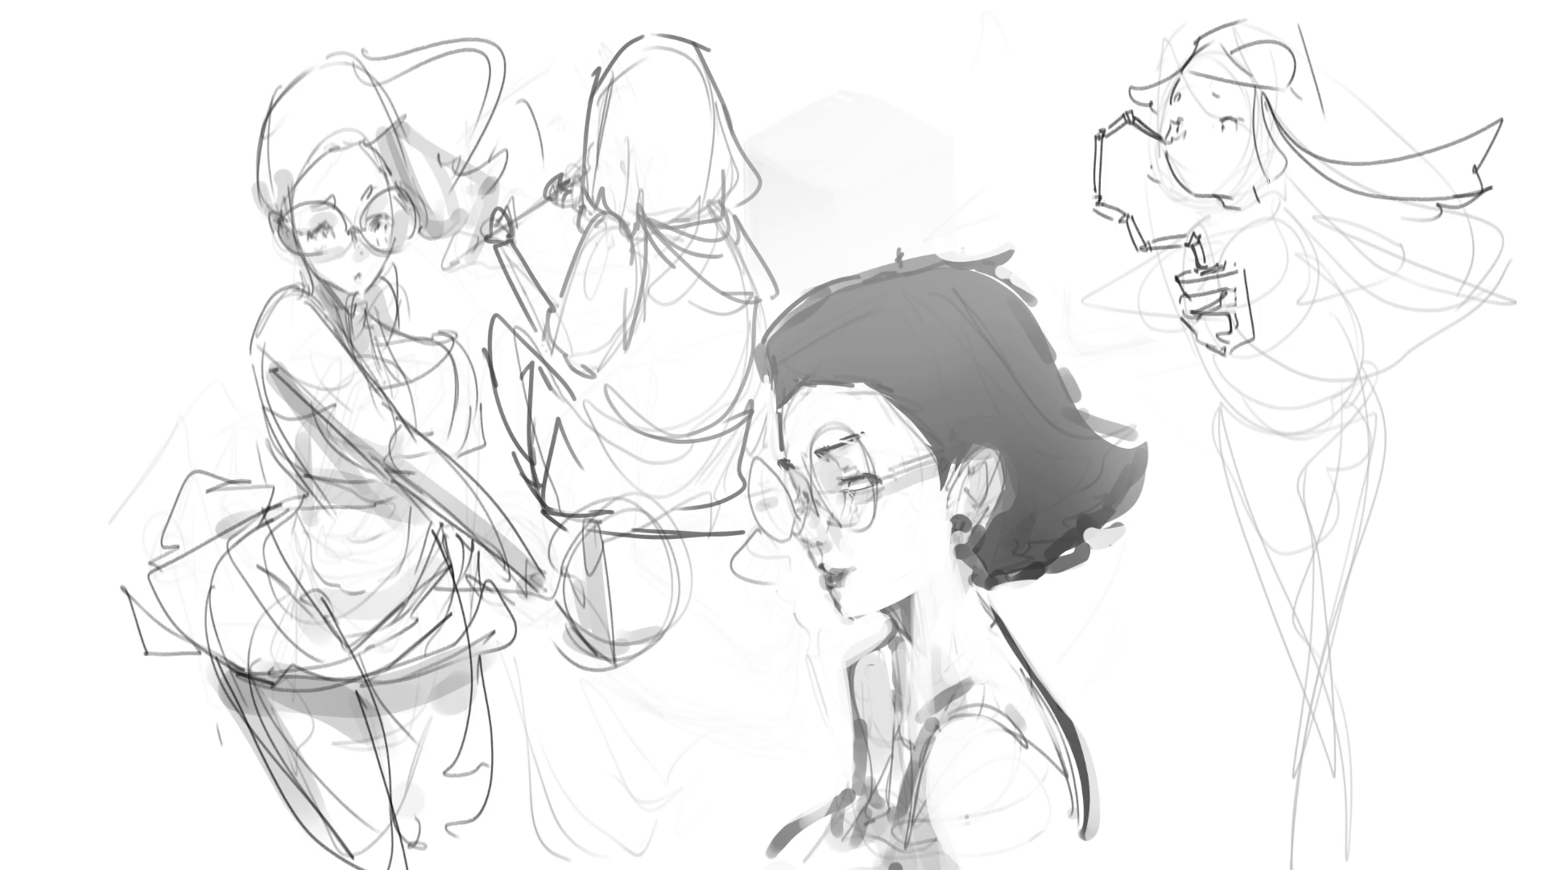
key(ctrl+z)
key(ctrl+z)
drag(1253, 92, 1277, 167)
- Sketch long hair flowing out to the right, plus strokes under the chin and a shoulder line
mouse_move(1278, 164)
mouse_down()
mouse_move(1284, 201)
mouse_move(1358, 235)
mouse_up()
mouse_move(1324, 84)
mouse_down()
mouse_move(1379, 167)
mouse_move(1446, 120)
mouse_up()
drag(1478, 207, 1499, 266)
drag(1389, 253, 1360, 286)
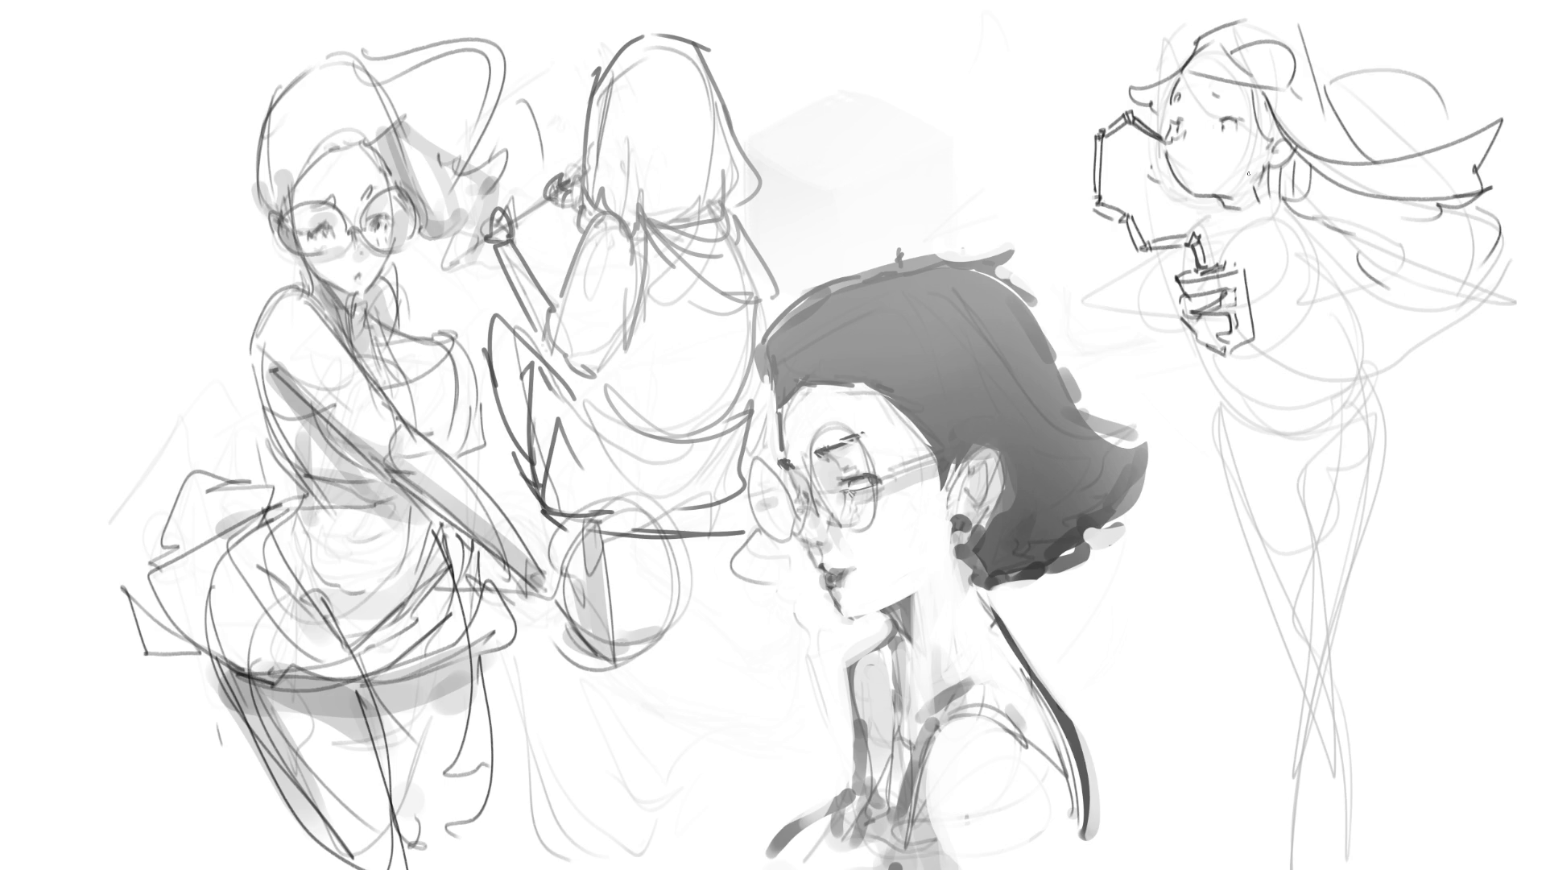
drag(1207, 199, 1261, 225)
mouse_move(1225, 234)
mouse_down()
mouse_move(1208, 211)
mouse_move(1286, 230)
mouse_up()
- Ink the neck and collar with a small pendant, the cup line under the hand and a chest curl
mouse_move(1287, 225)
mouse_down()
mouse_move(1226, 240)
mouse_move(1297, 244)
mouse_up()
drag(1298, 237, 1302, 269)
drag(1300, 259, 1312, 251)
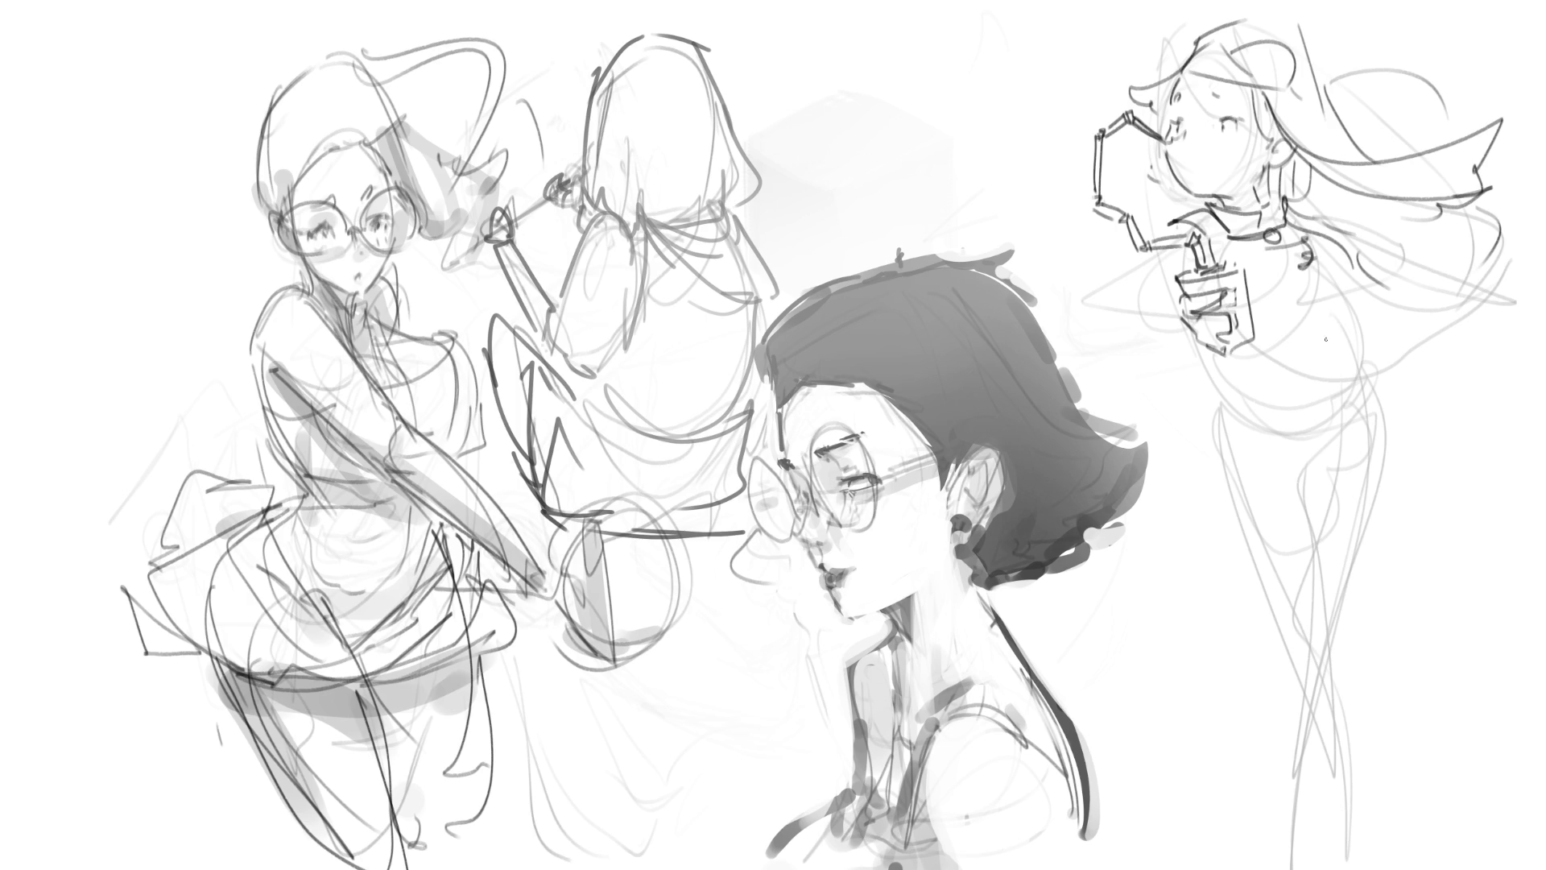
drag(1274, 326, 1352, 270)
key(ctrl+z)
mouse_move(1253, 318)
mouse_down()
mouse_move(1318, 284)
mouse_move(1373, 364)
mouse_up()
- Draw the sleeve, the fingers holding the cup and the girl's outstretched upper arm
mouse_move(1358, 304)
mouse_down()
mouse_move(1419, 298)
mouse_move(1396, 338)
mouse_up()
mouse_move(1330, 318)
mouse_down()
mouse_move(1367, 369)
mouse_move(1195, 375)
mouse_move(1224, 382)
mouse_up()
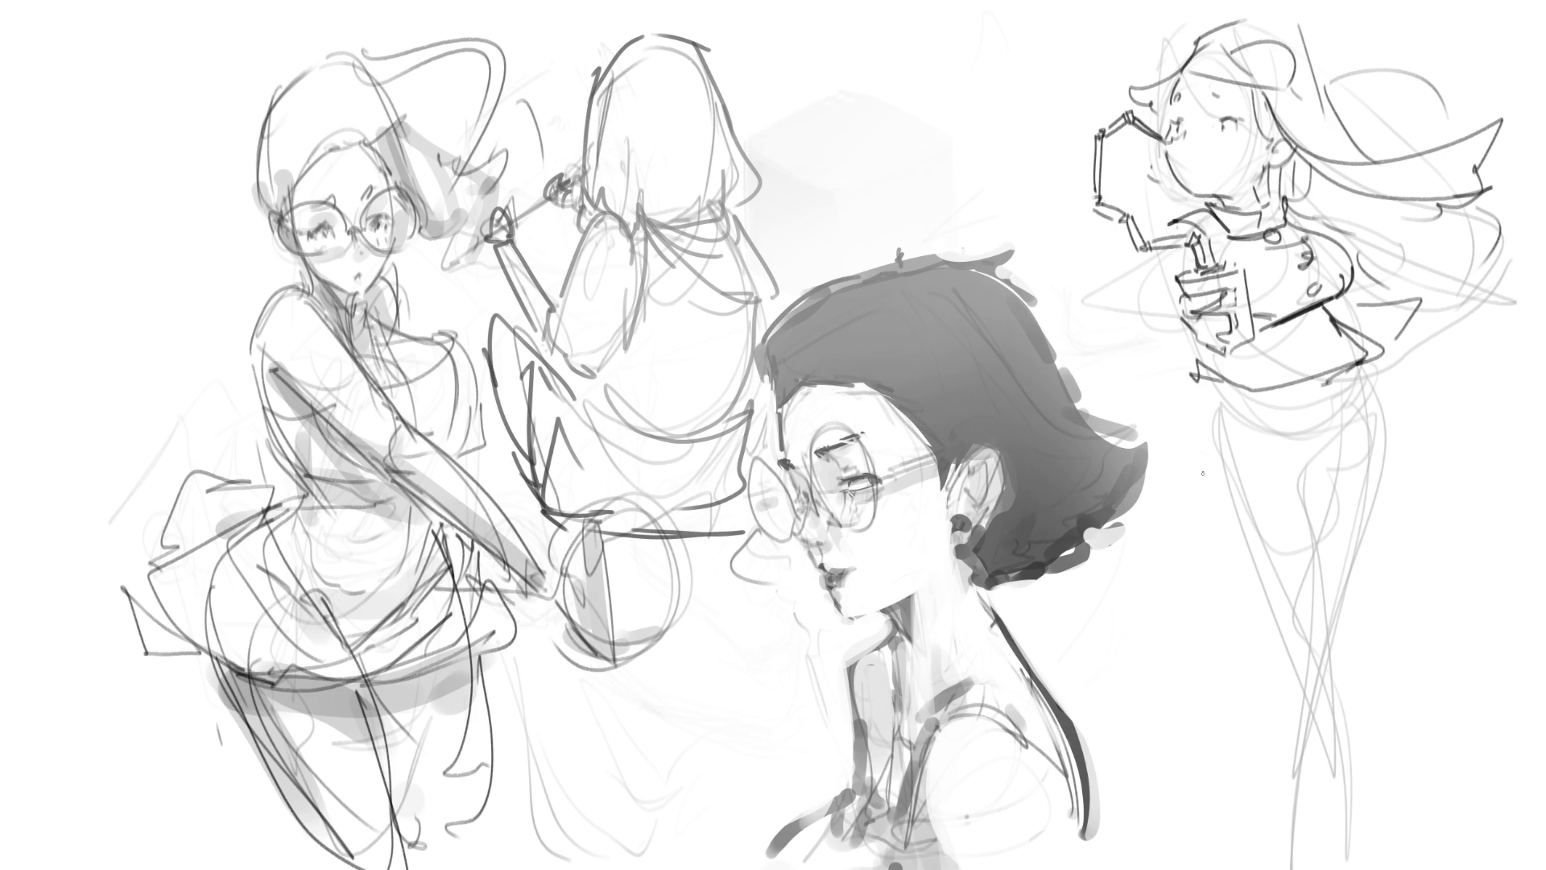
mouse_move(1176, 294)
mouse_down()
mouse_move(1173, 325)
mouse_move(1190, 330)
mouse_up()
mouse_move(1166, 291)
mouse_down()
mouse_move(1177, 309)
mouse_move(1097, 284)
mouse_move(1045, 304)
mouse_move(1167, 326)
mouse_up()
drag(1087, 270, 1053, 290)
drag(1148, 244, 1056, 282)
drag(1186, 262, 1128, 293)
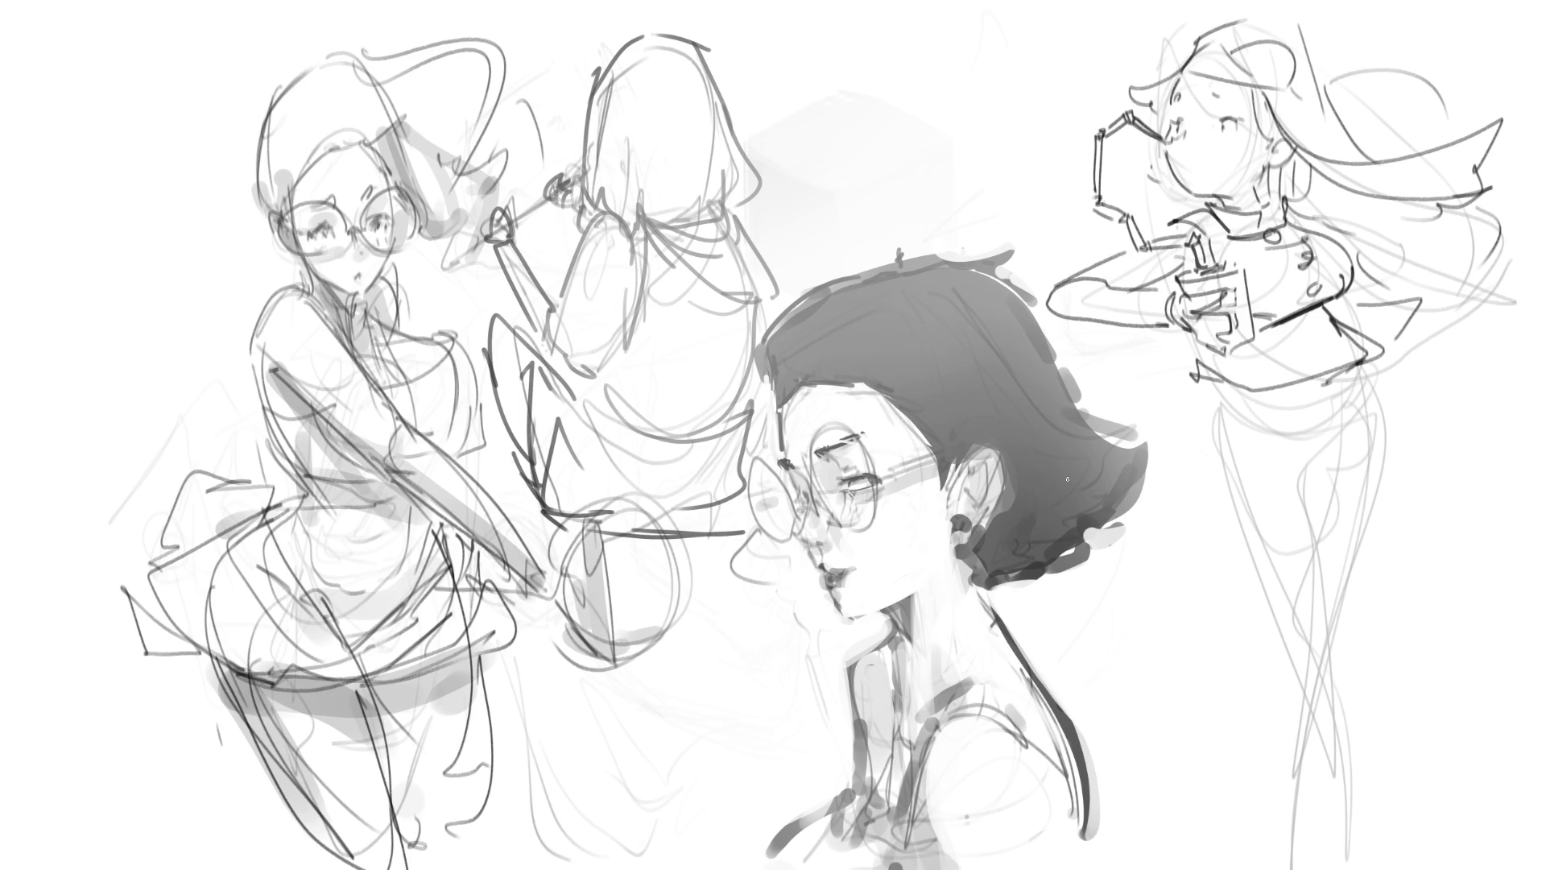
- Ink flowing hair strands along her side with a hooked end, then a hatched waistline band
mouse_move(1289, 204)
mouse_down()
mouse_move(1437, 269)
mouse_move(1389, 272)
mouse_up()
key(ctrl+z)
mouse_move(1373, 284)
mouse_down()
mouse_move(1418, 280)
mouse_move(1495, 310)
mouse_up()
drag(1406, 252, 1525, 290)
key(ctrl+z)
key(ctrl+z)
drag(1379, 234, 1534, 315)
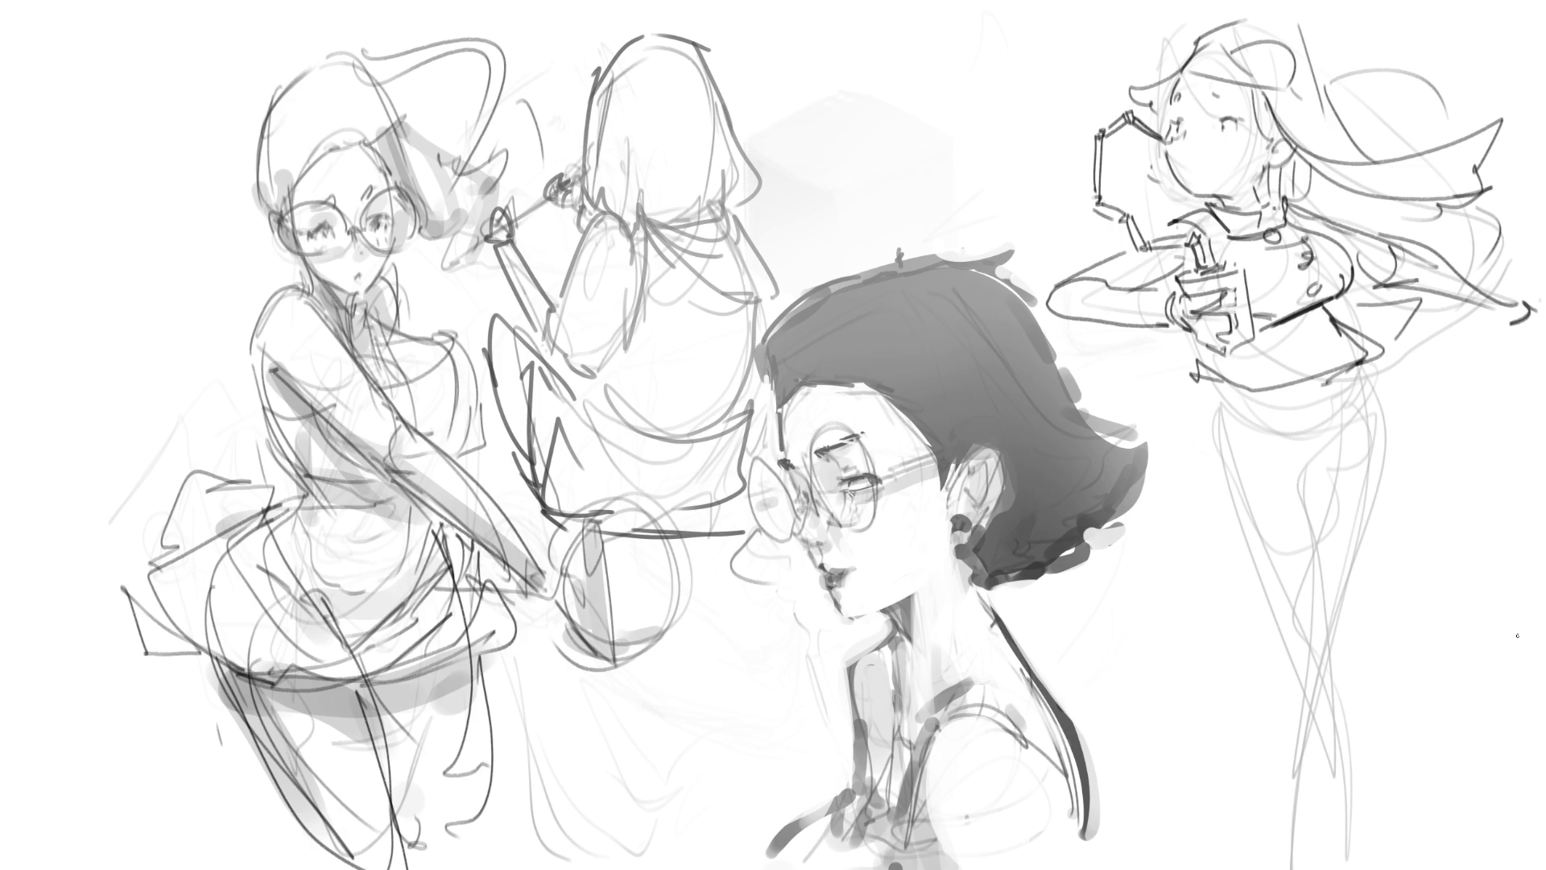
mouse_move(1221, 389)
mouse_down()
mouse_move(1283, 414)
mouse_move(1361, 405)
mouse_up()
mouse_move(1219, 405)
mouse_down()
mouse_move(1236, 383)
mouse_move(1278, 380)
mouse_up()
- Finish hatching the waistband through its right end and mark its left end
drag(1276, 409, 1337, 366)
mouse_move(1313, 415)
mouse_down()
mouse_move(1347, 376)
mouse_move(1355, 390)
mouse_up()
drag(1298, 418, 1340, 404)
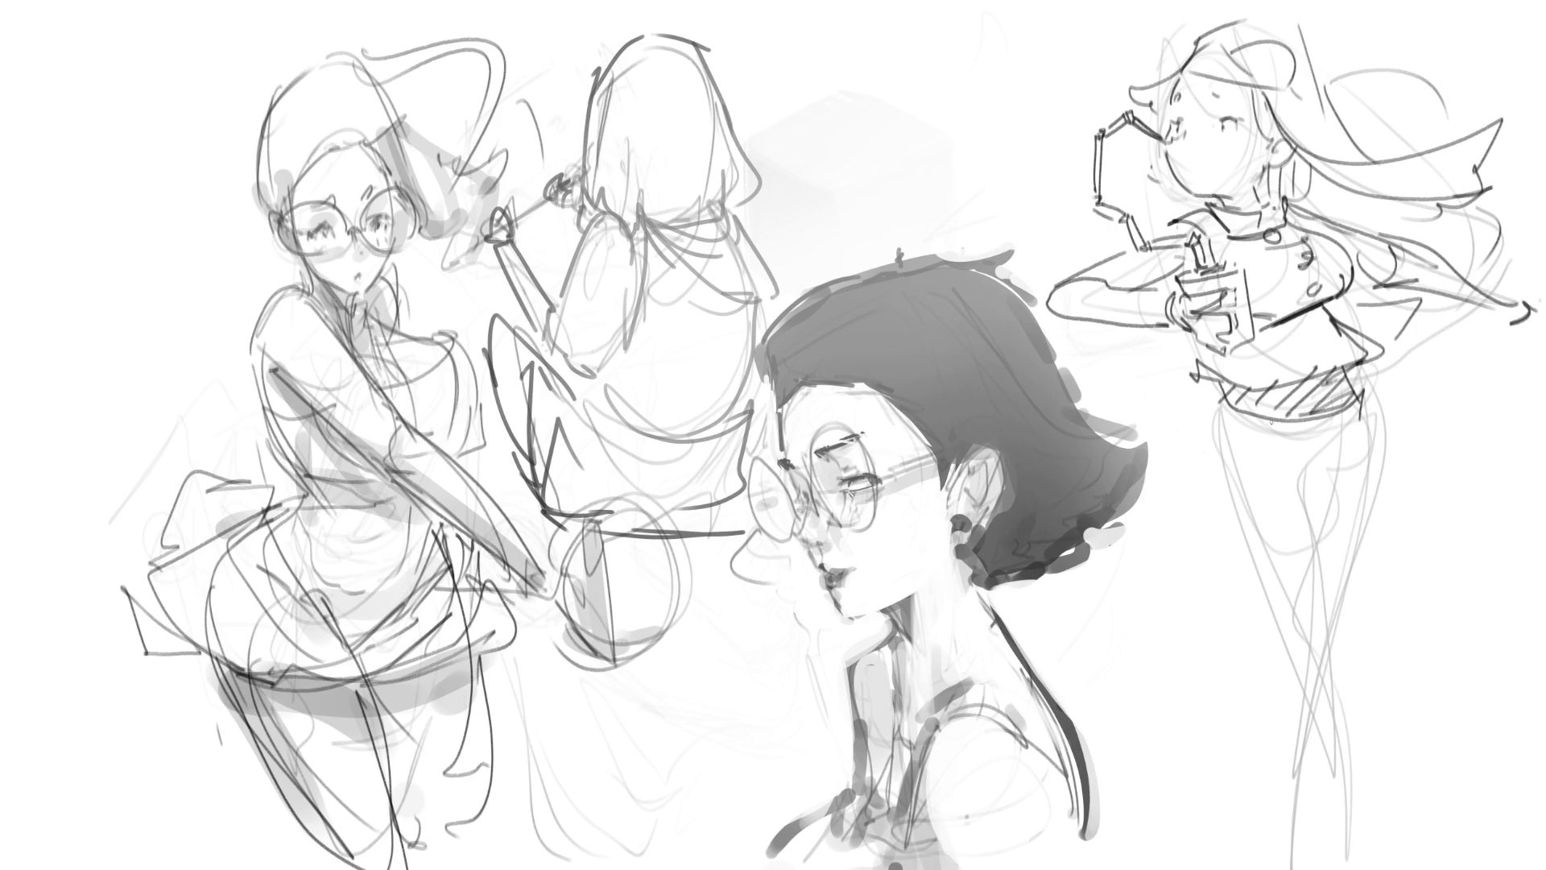
mouse_move(1240, 409)
mouse_down()
mouse_move(1211, 402)
mouse_move(1150, 499)
mouse_up()
- Outline the skirt's left side, fold and hem below the waist
mouse_move(1193, 406)
mouse_down()
mouse_move(1147, 508)
mouse_move(1192, 550)
mouse_move(1269, 574)
mouse_move(1321, 551)
mouse_up()
mouse_move(1373, 417)
mouse_down()
mouse_move(1392, 459)
mouse_move(1380, 496)
mouse_move(1330, 475)
mouse_move(1328, 425)
mouse_up()
drag(1325, 544, 1369, 522)
mouse_move(1370, 506)
mouse_down()
mouse_move(1369, 535)
mouse_move(1339, 562)
mouse_up()
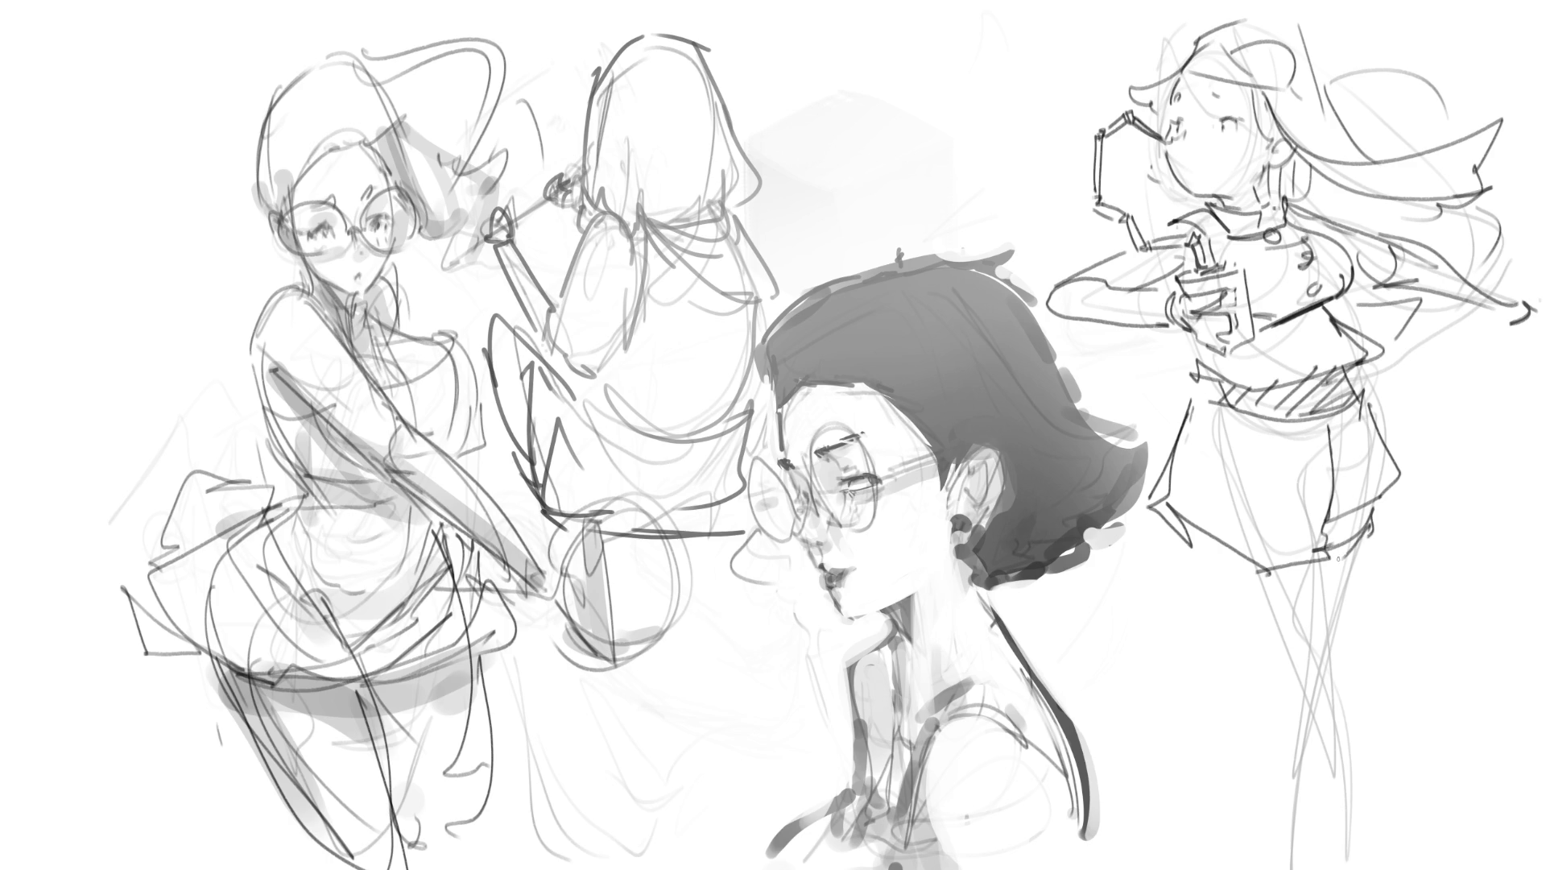
- Hatch the skirt diagonally from the waist down to the lower hem
mouse_move(1249, 401)
mouse_down()
mouse_move(1174, 458)
mouse_move(1155, 512)
mouse_up()
drag(1271, 442, 1184, 527)
drag(1329, 413, 1251, 540)
drag(1389, 434, 1256, 566)
drag(1378, 472, 1280, 569)
drag(1400, 463, 1336, 530)
- Draw both legs down to the page bottom, then darken the straw outline
drag(1194, 526, 1341, 775)
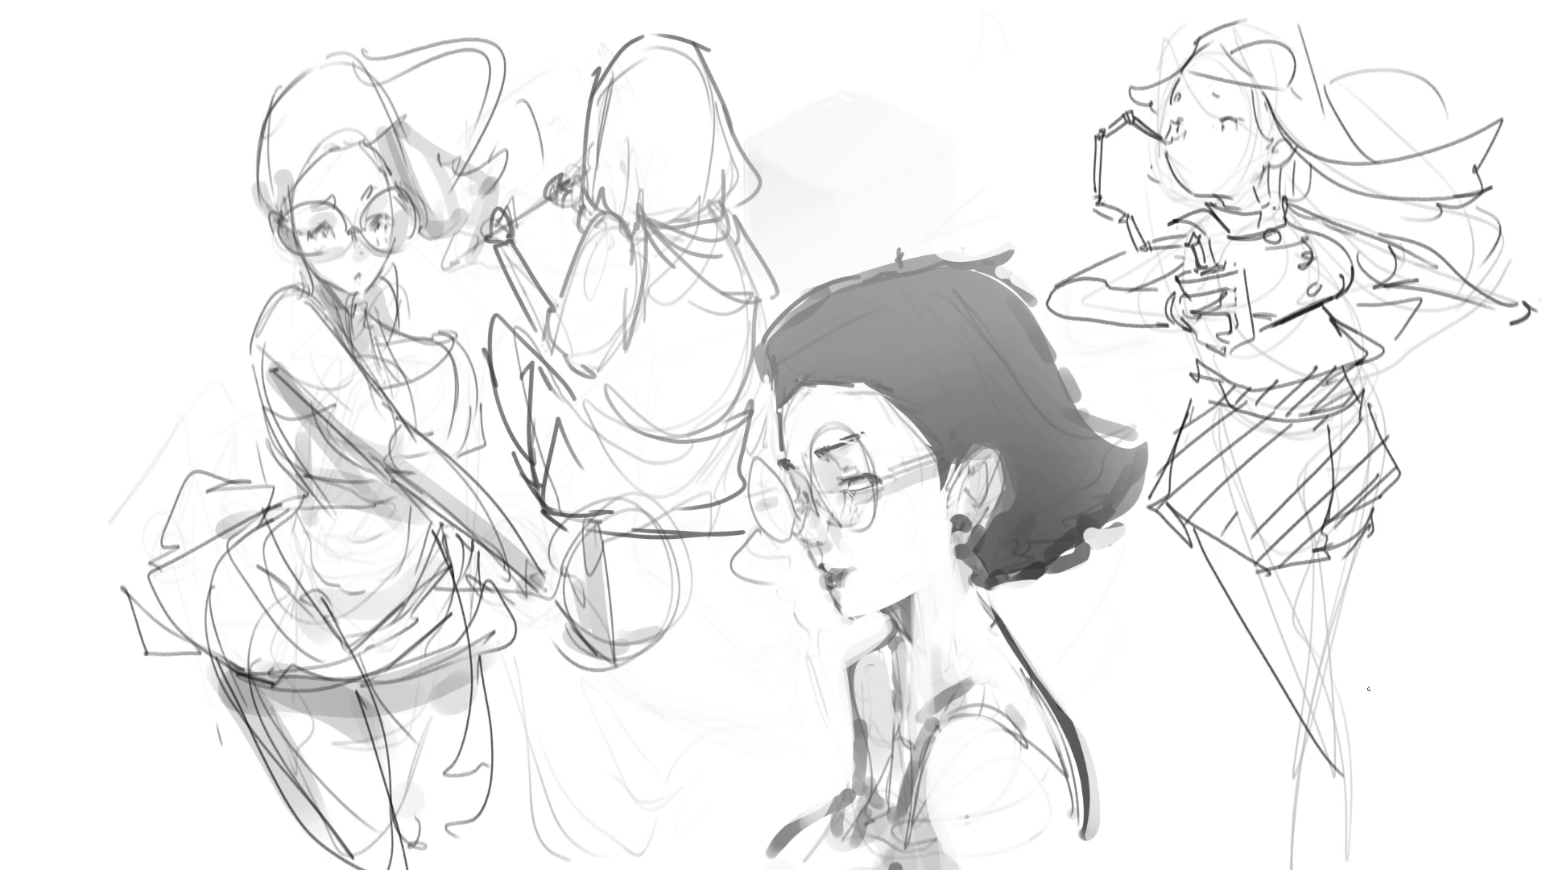
mouse_move(1330, 569)
mouse_down()
mouse_move(1385, 749)
mouse_move(1391, 869)
mouse_up()
drag(1392, 740, 1424, 869)
drag(1381, 516, 1349, 632)
mouse_move(1267, 690)
mouse_down()
mouse_move(1293, 745)
mouse_move(1239, 869)
mouse_up()
drag(1311, 753, 1268, 869)
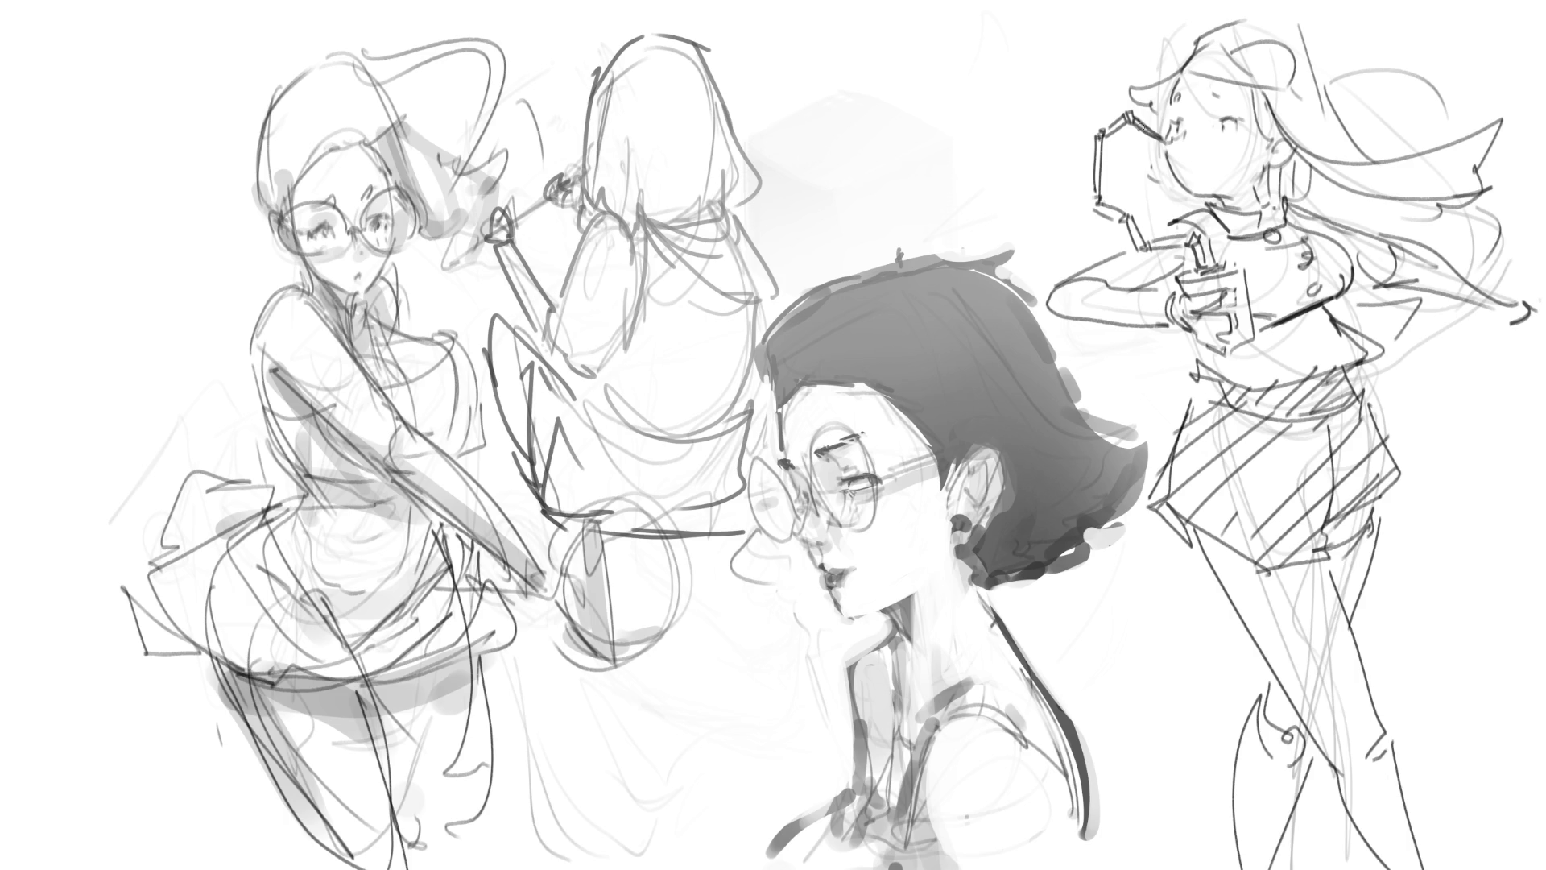
mouse_move(1153, 136)
mouse_down()
mouse_move(1111, 122)
mouse_move(1101, 202)
mouse_move(1144, 246)
mouse_move(1195, 236)
mouse_move(1204, 268)
mouse_up()
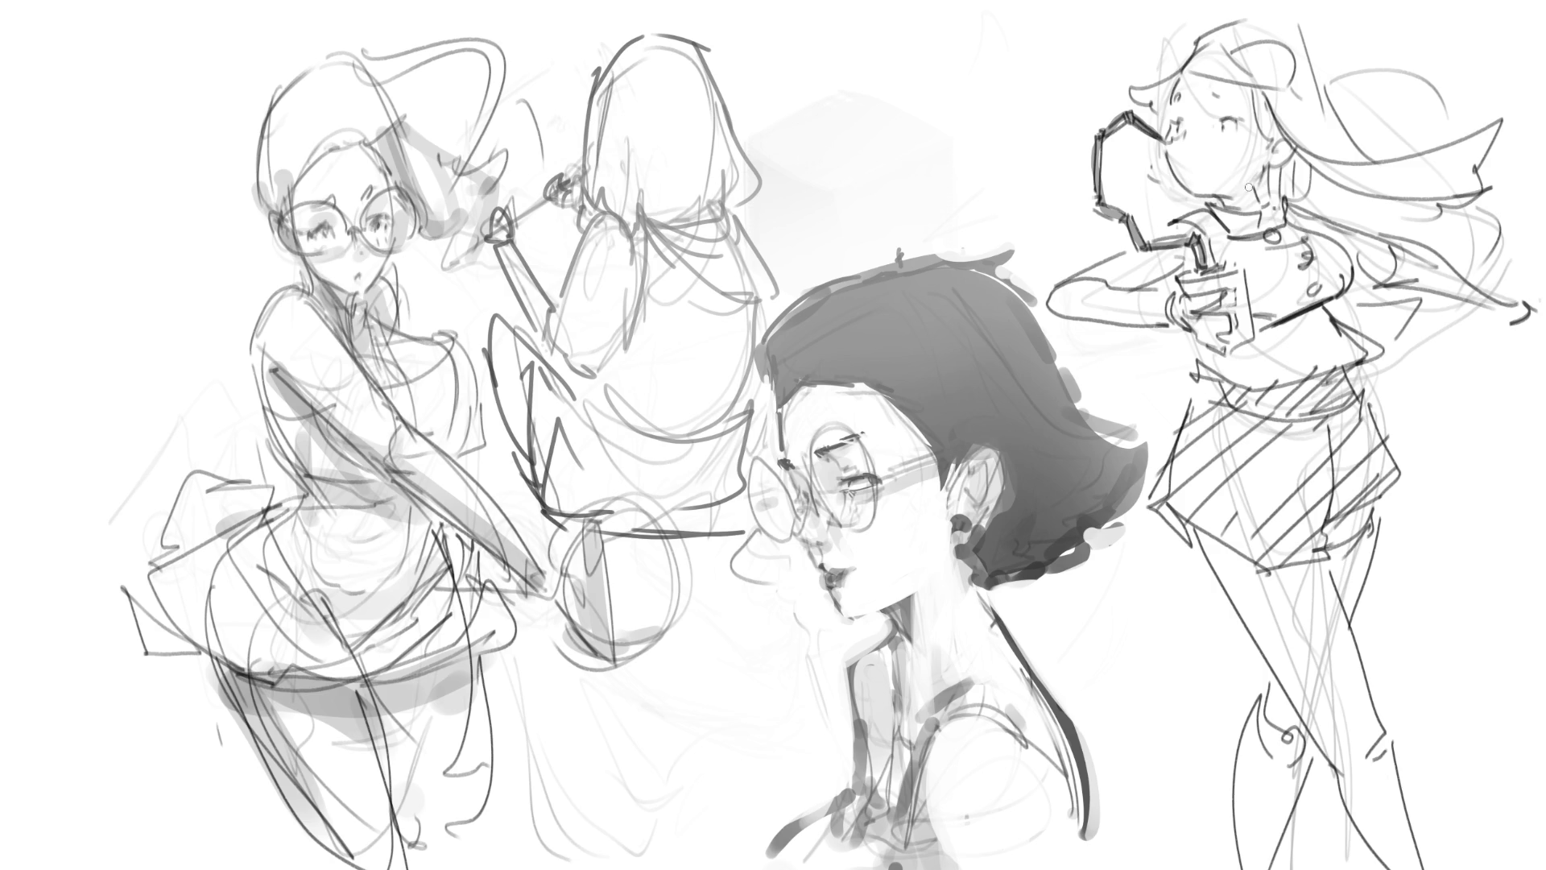
- Shade the chin, neck and hair top grey, dab cheek blush, and sketch the bun
mouse_move(1234, 194)
mouse_down()
mouse_move(1216, 196)
mouse_move(1252, 181)
mouse_move(1252, 206)
mouse_up()
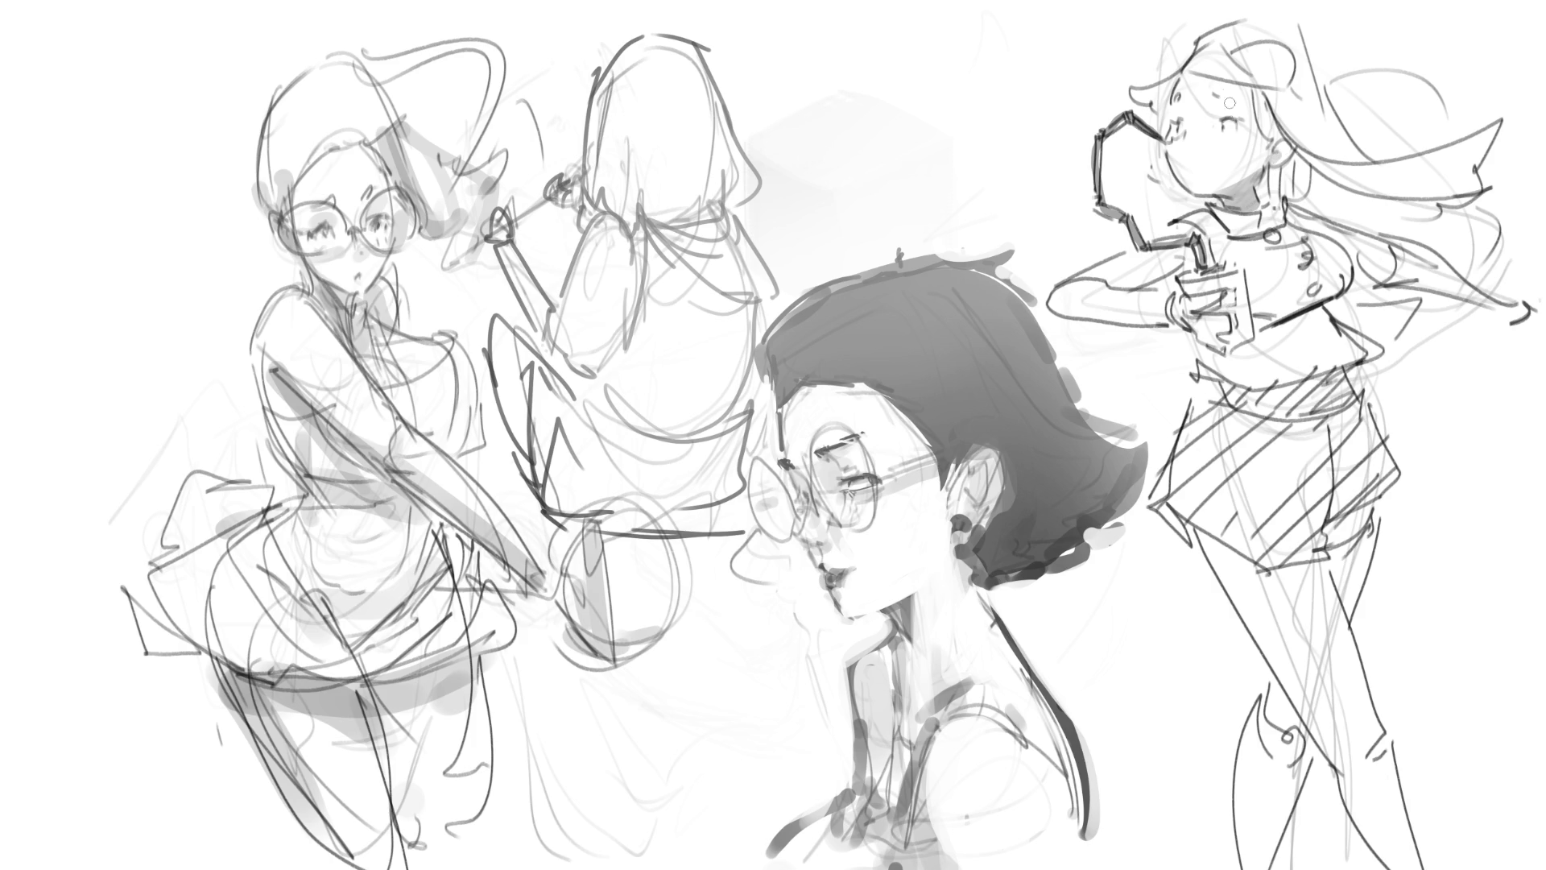
drag(1184, 73, 1265, 89)
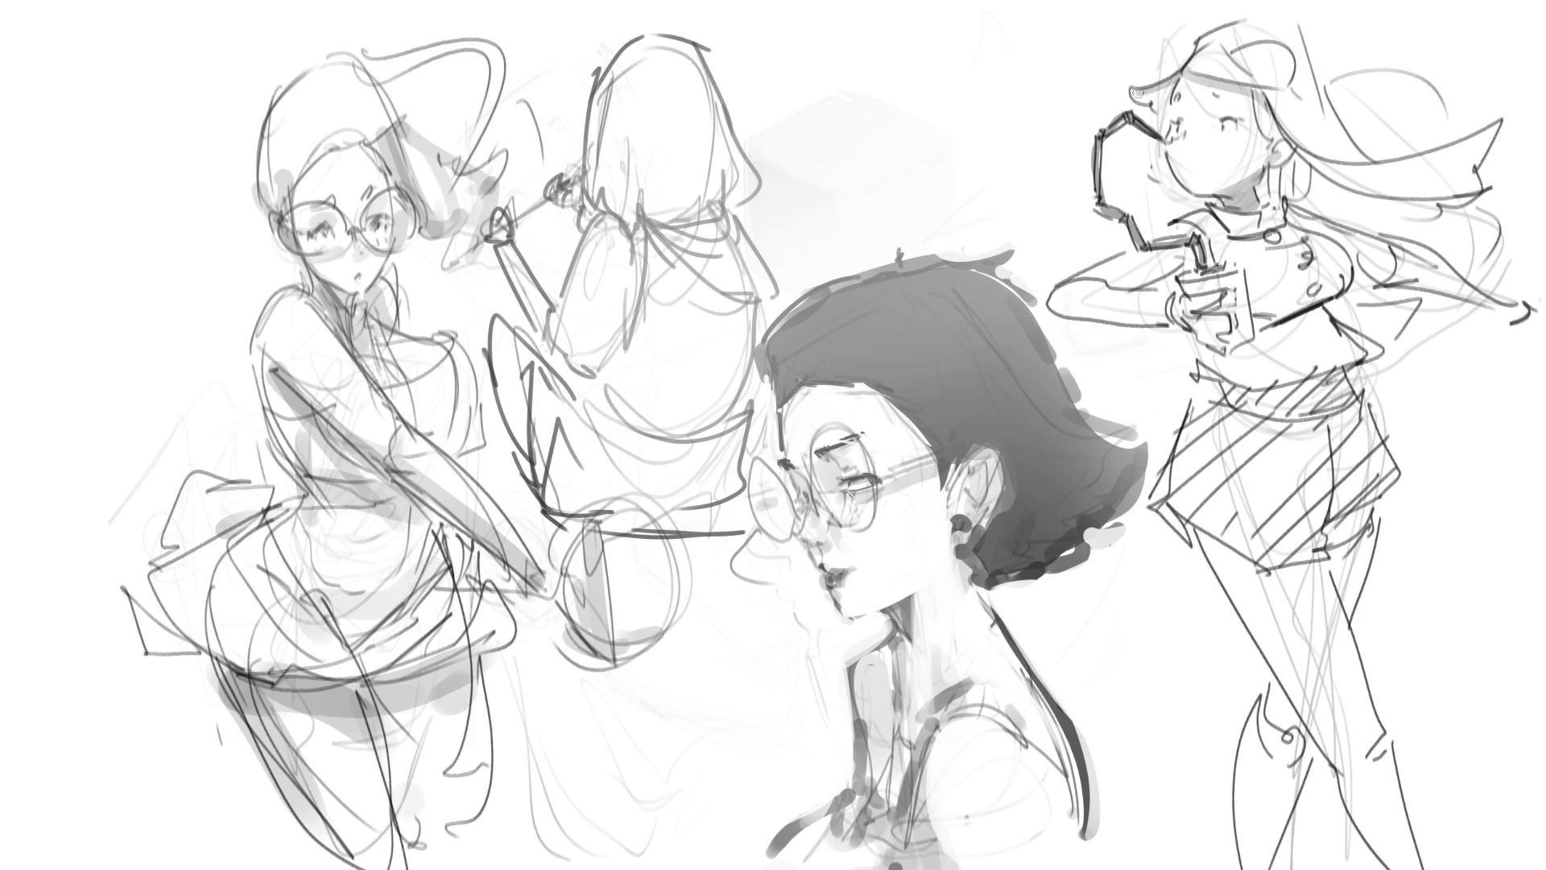
click(1178, 106)
click(1212, 105)
mouse_move(1283, 169)
mouse_down()
mouse_move(1276, 193)
mouse_move(1430, 220)
mouse_move(1414, 234)
mouse_move(1442, 246)
mouse_up()
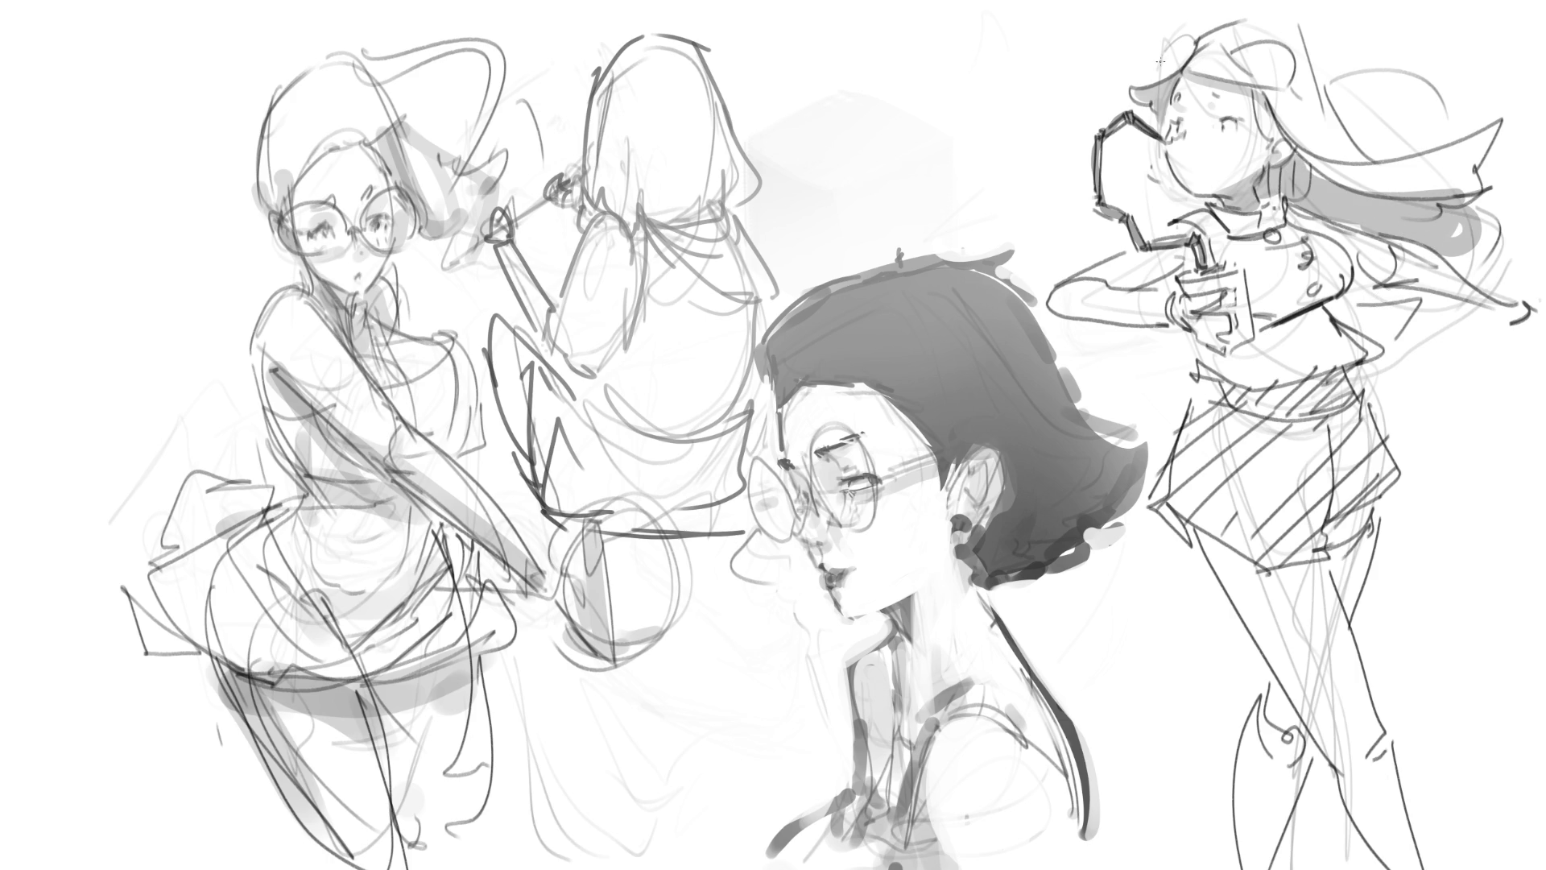
mouse_move(1198, 34)
mouse_down()
mouse_move(1180, 69)
mouse_move(1276, 79)
mouse_move(1244, 85)
mouse_up()
- Grey the midriff, ink the neck and collar lines, and shade the waistband and skirt
mouse_move(1324, 286)
mouse_down()
mouse_move(1343, 268)
mouse_move(1246, 321)
mouse_move(1337, 305)
mouse_move(1343, 321)
mouse_move(1224, 358)
mouse_move(1188, 308)
mouse_move(1089, 321)
mouse_move(1192, 246)
mouse_move(1194, 270)
mouse_up()
mouse_move(1281, 197)
mouse_down()
mouse_move(1268, 246)
mouse_move(1222, 263)
mouse_up()
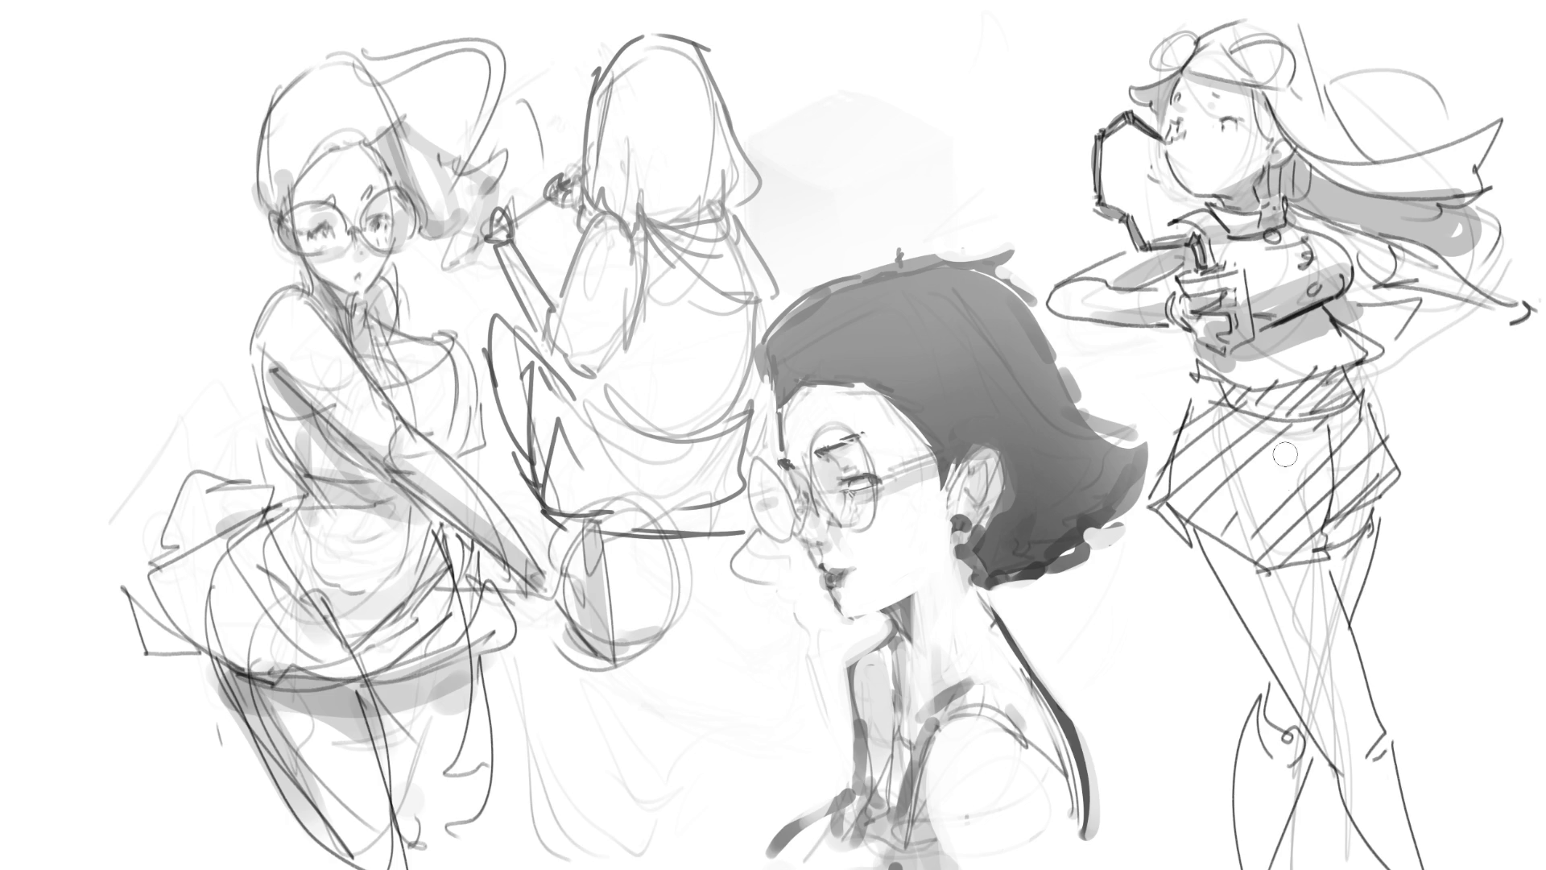
drag(1214, 390, 1365, 384)
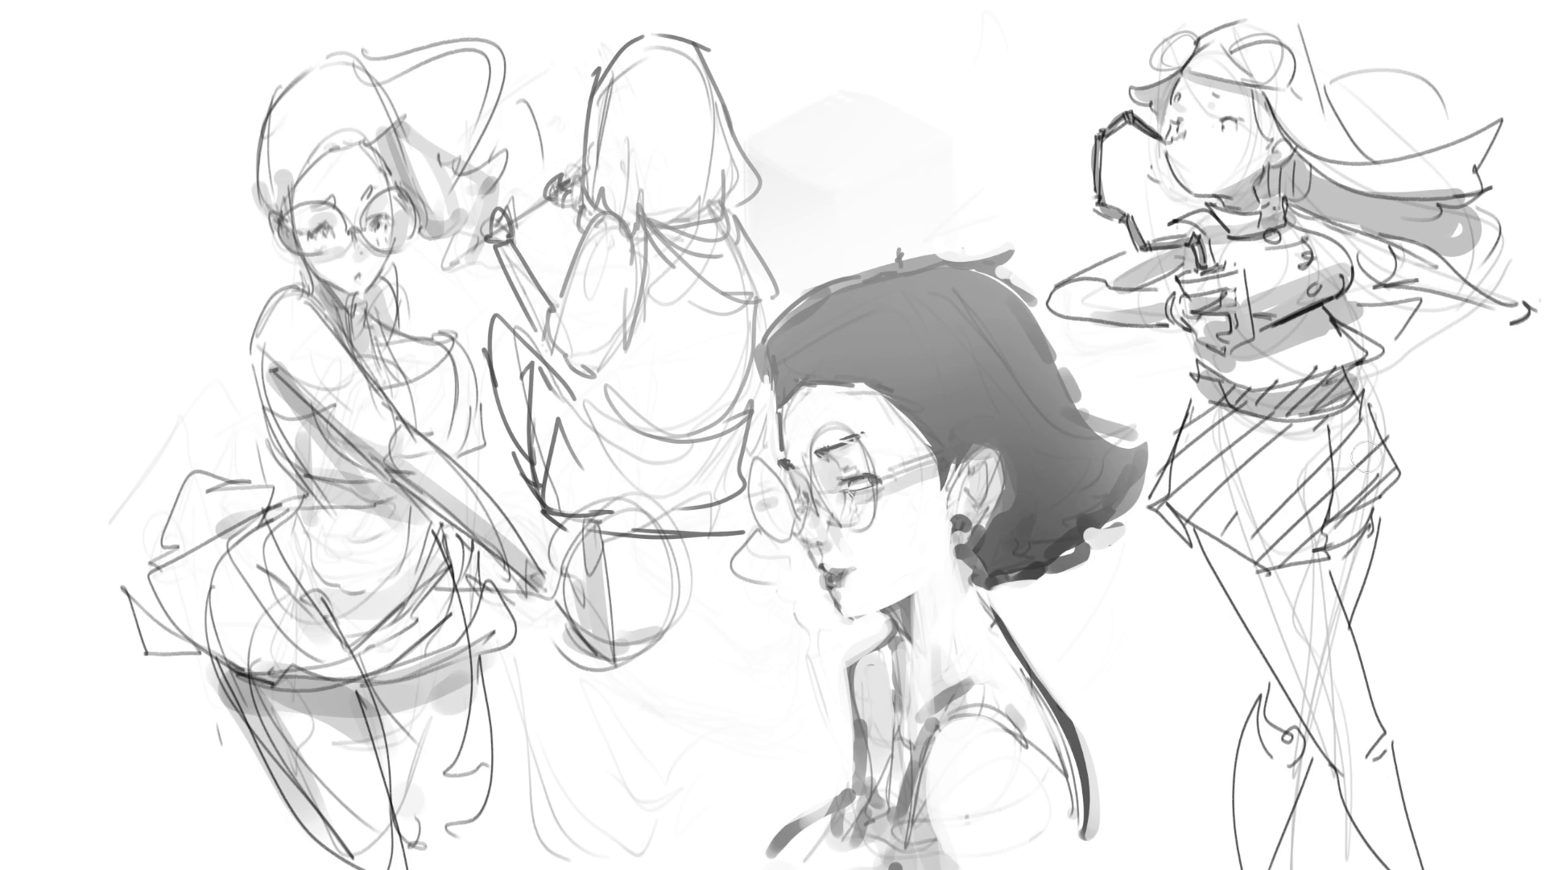
mouse_move(1203, 396)
mouse_down()
mouse_move(1240, 435)
mouse_move(1353, 483)
mouse_move(1272, 451)
mouse_move(1330, 493)
mouse_move(1361, 616)
mouse_up()
- Grey-shade the thighs and calves, darken the skirt's hem and left side, and touch the hair ends
mouse_move(1292, 681)
mouse_down()
mouse_move(1260, 853)
mouse_move(1288, 765)
mouse_up()
drag(1394, 745, 1381, 797)
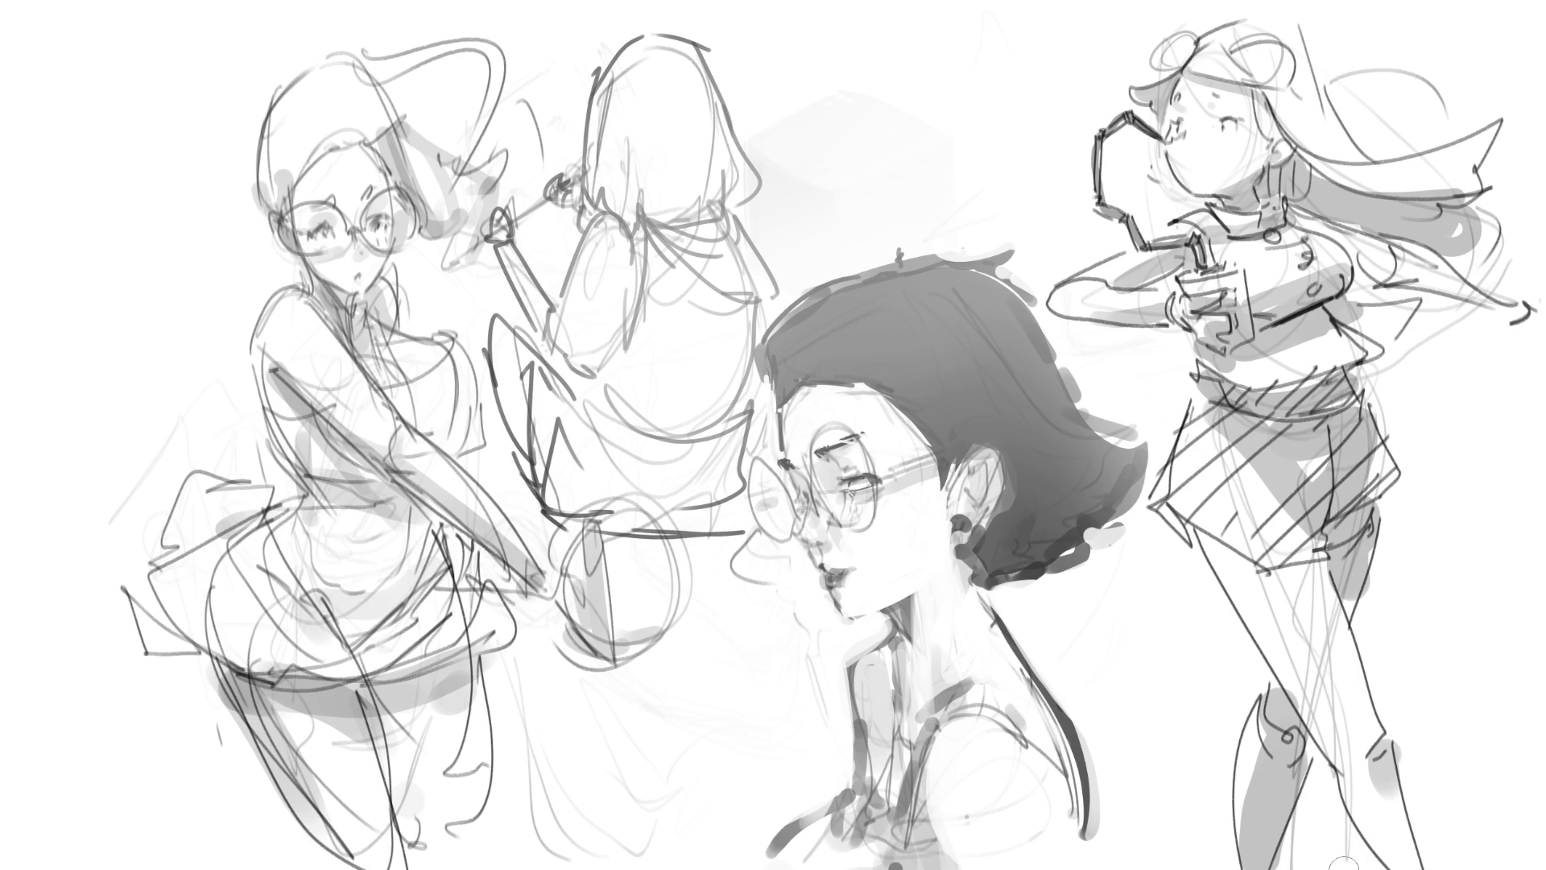
mouse_move(1192, 532)
mouse_down()
mouse_move(1253, 568)
mouse_move(1332, 564)
mouse_up()
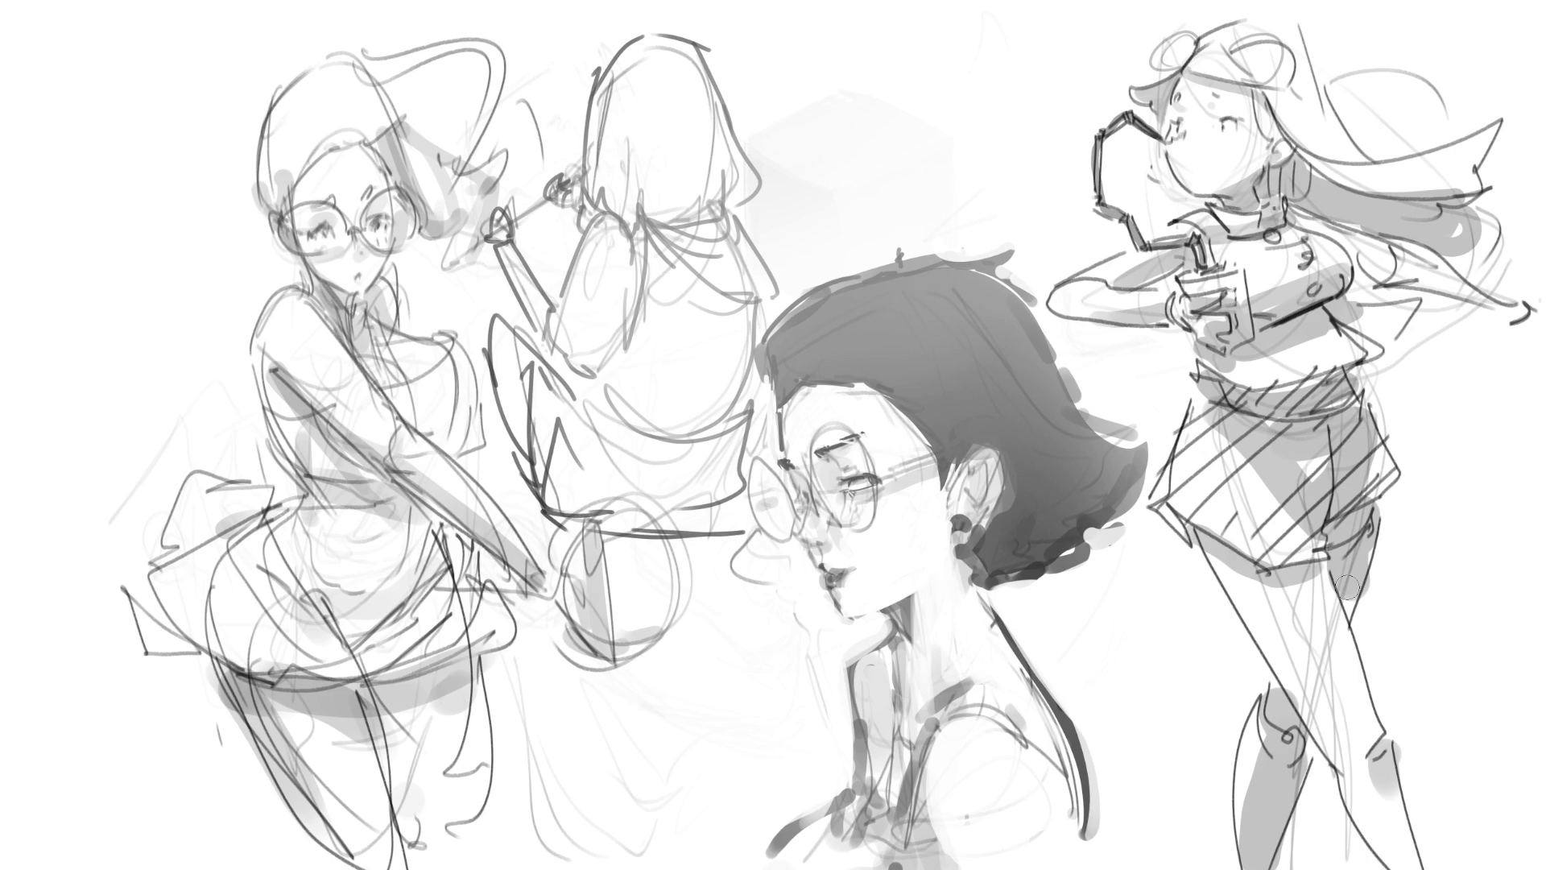
mouse_move(1188, 536)
mouse_down()
mouse_move(1155, 503)
mouse_move(1192, 408)
mouse_move(1341, 378)
mouse_move(1184, 499)
mouse_move(1282, 553)
mouse_move(1401, 465)
mouse_move(1341, 398)
mouse_move(1249, 439)
mouse_move(1288, 484)
mouse_move(1353, 426)
mouse_move(1337, 492)
mouse_move(1348, 448)
mouse_up()
mouse_move(1220, 378)
mouse_down()
mouse_move(1170, 505)
mouse_move(1309, 548)
mouse_move(1369, 475)
mouse_move(1333, 398)
mouse_move(1224, 423)
mouse_move(1289, 451)
mouse_move(1280, 521)
mouse_up()
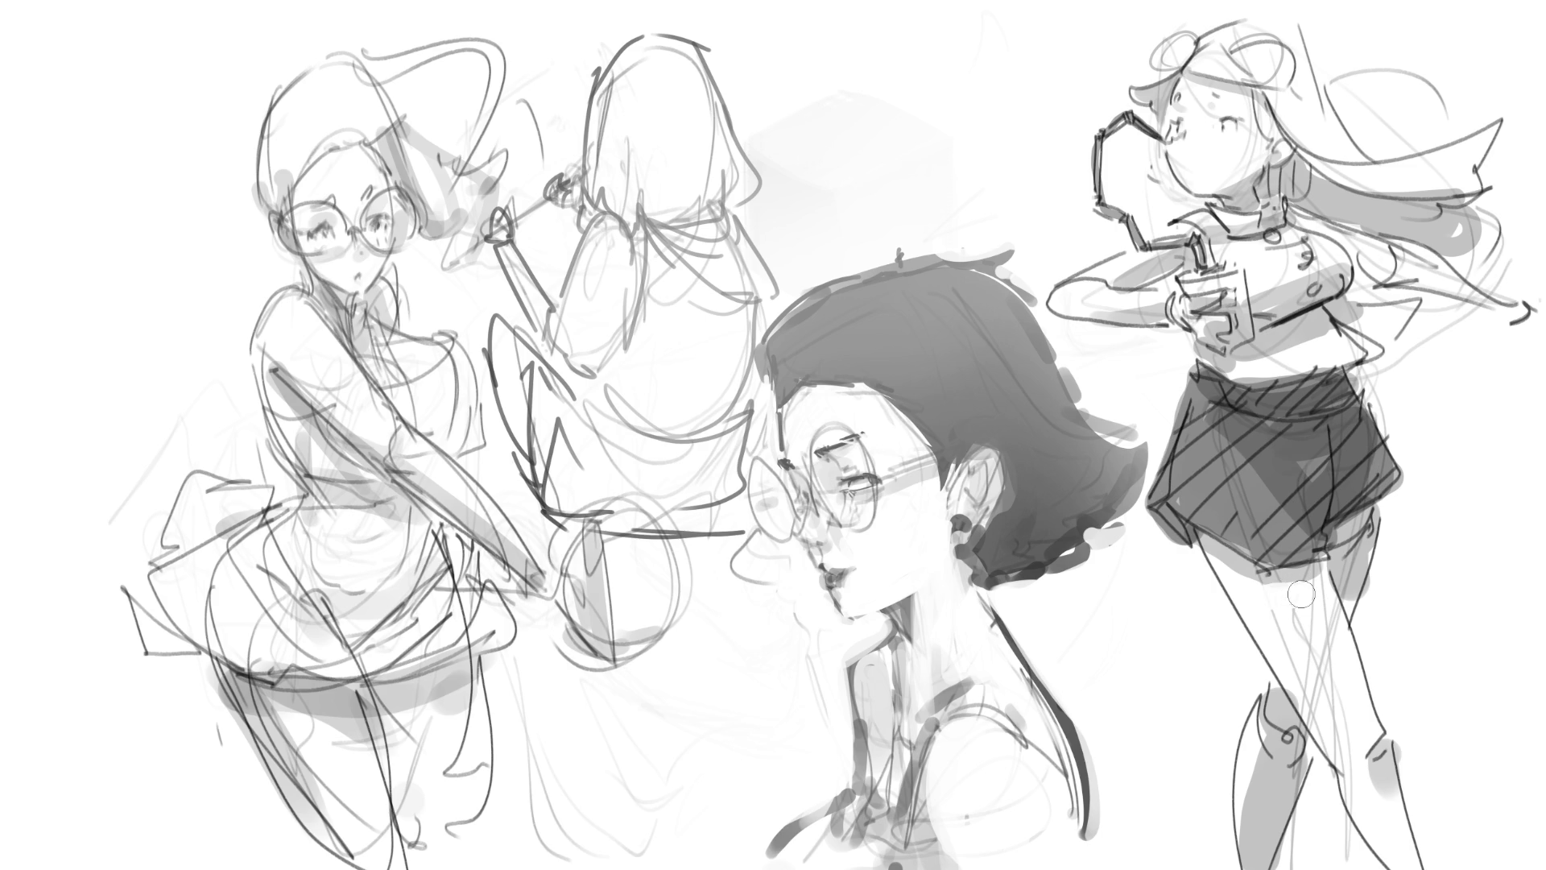
drag(1289, 637, 1310, 712)
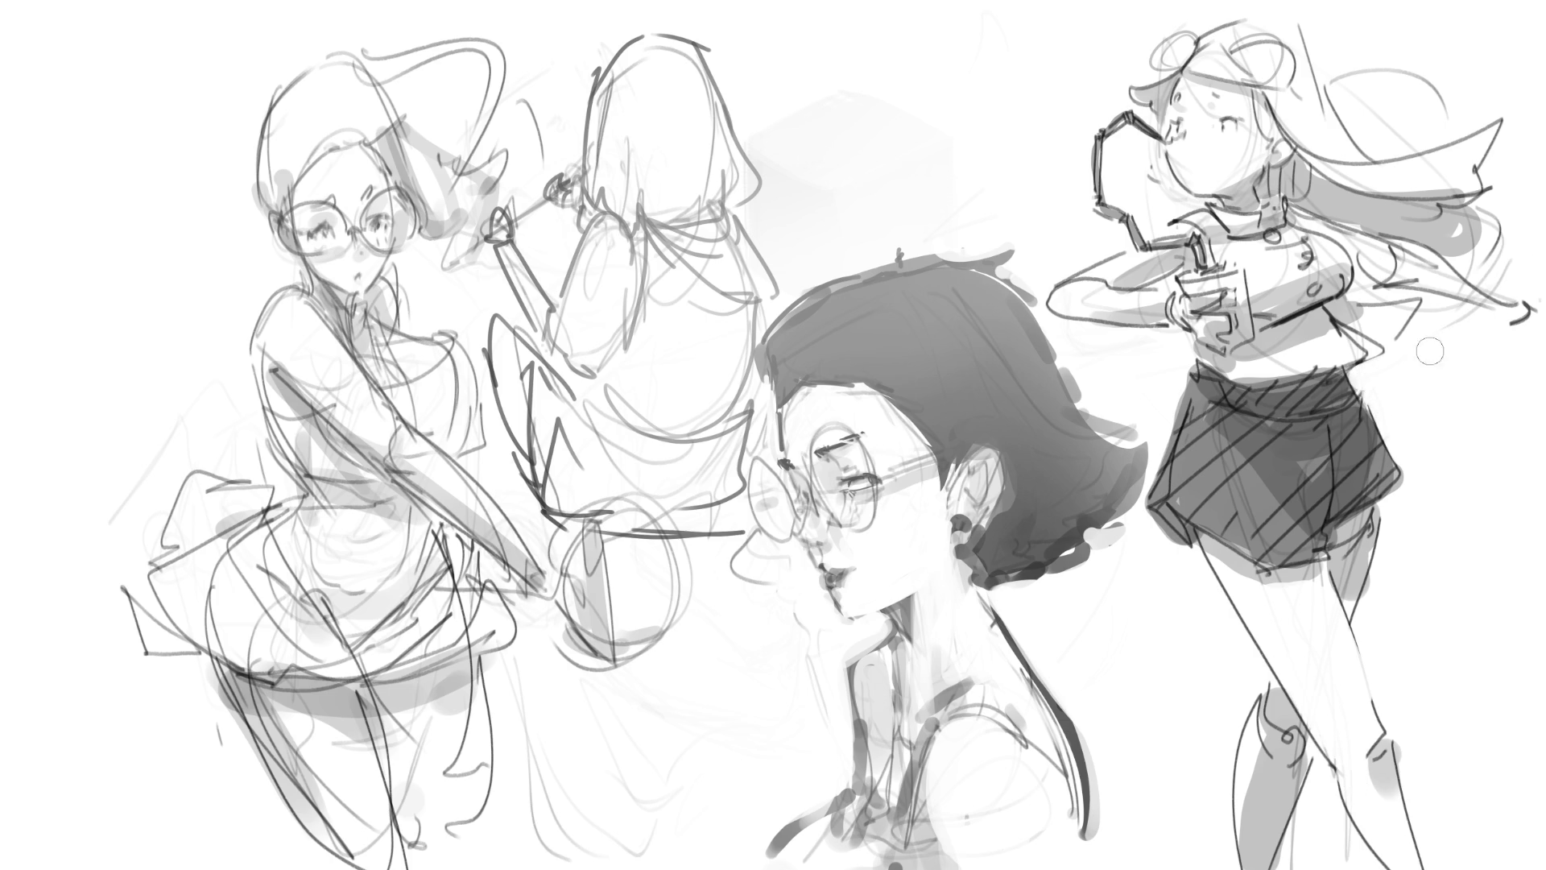
drag(1435, 280, 1489, 284)
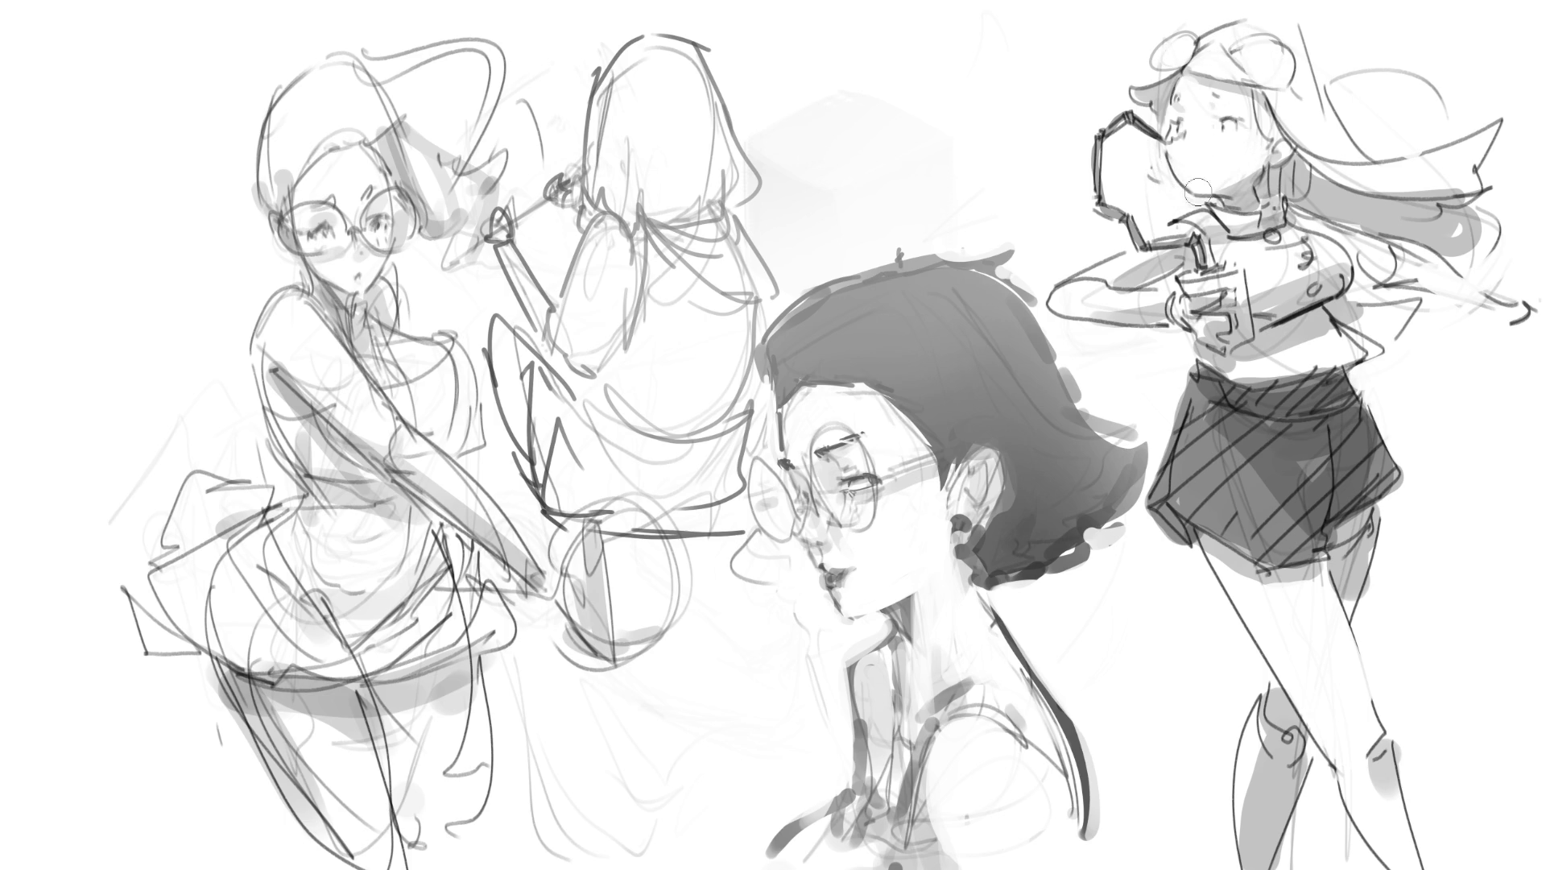
- Lighten the girl's forearm, undoing the failed dark forearm strokes
mouse_move(1087, 296)
mouse_down()
mouse_move(1168, 295)
mouse_move(1151, 318)
mouse_up()
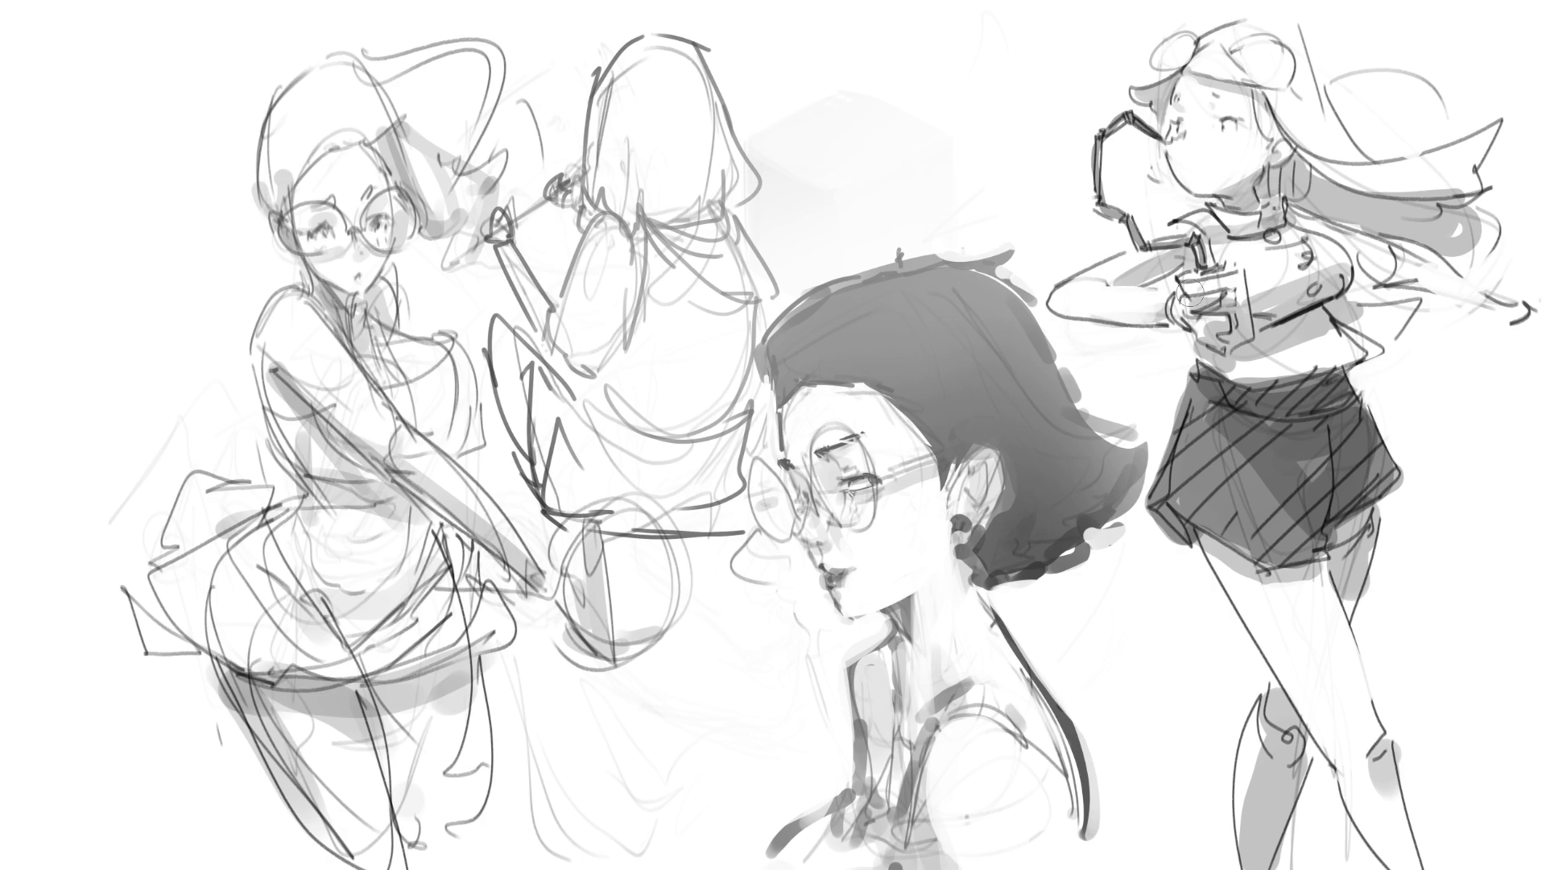
mouse_move(1071, 320)
mouse_down()
mouse_move(1171, 332)
mouse_move(1055, 316)
mouse_move(1172, 338)
mouse_up()
key(ctrl+z)
drag(1059, 306, 1158, 305)
key(ctrl+z)
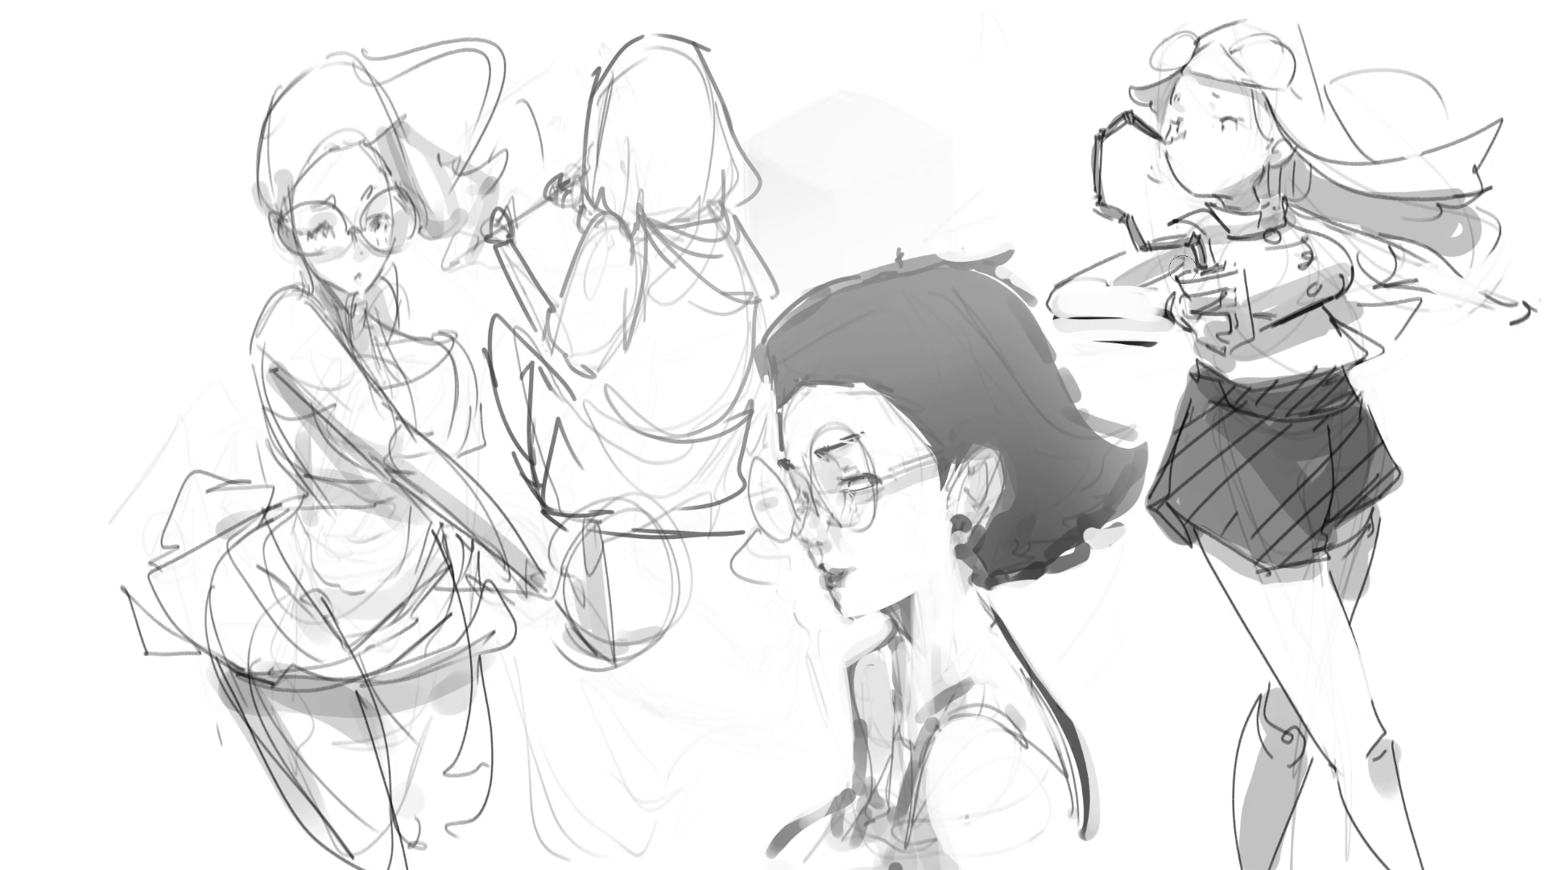
- Repaint the cheek blush, darken a hair patch, grey both knees, and start the racket woman's collar
drag(1215, 133, 1240, 141)
key(ctrl+z)
drag(1210, 134, 1287, 156)
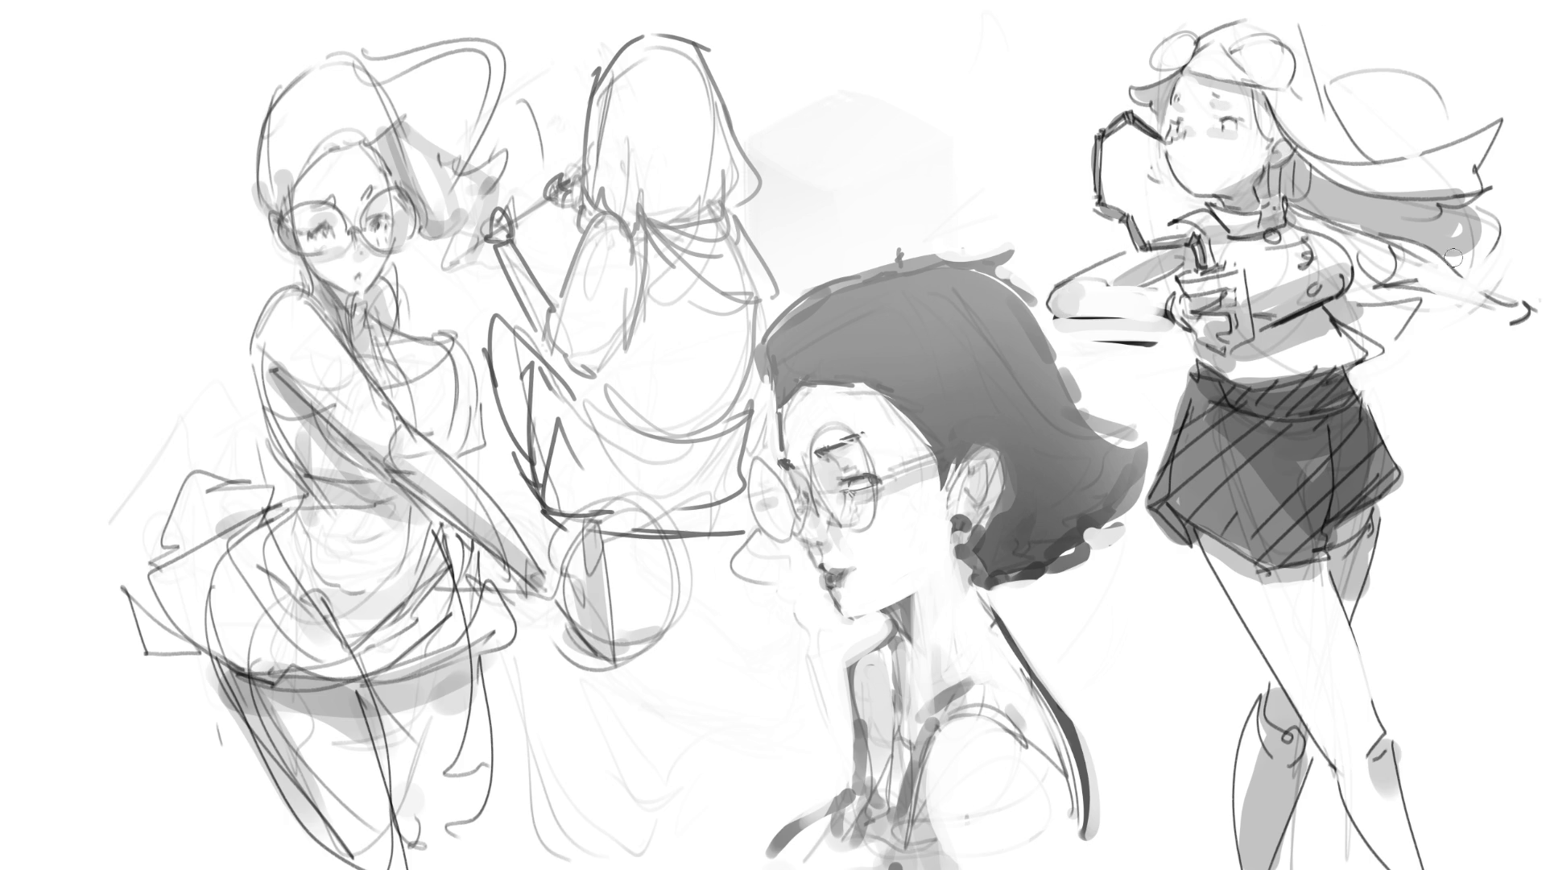
drag(1398, 262, 1419, 278)
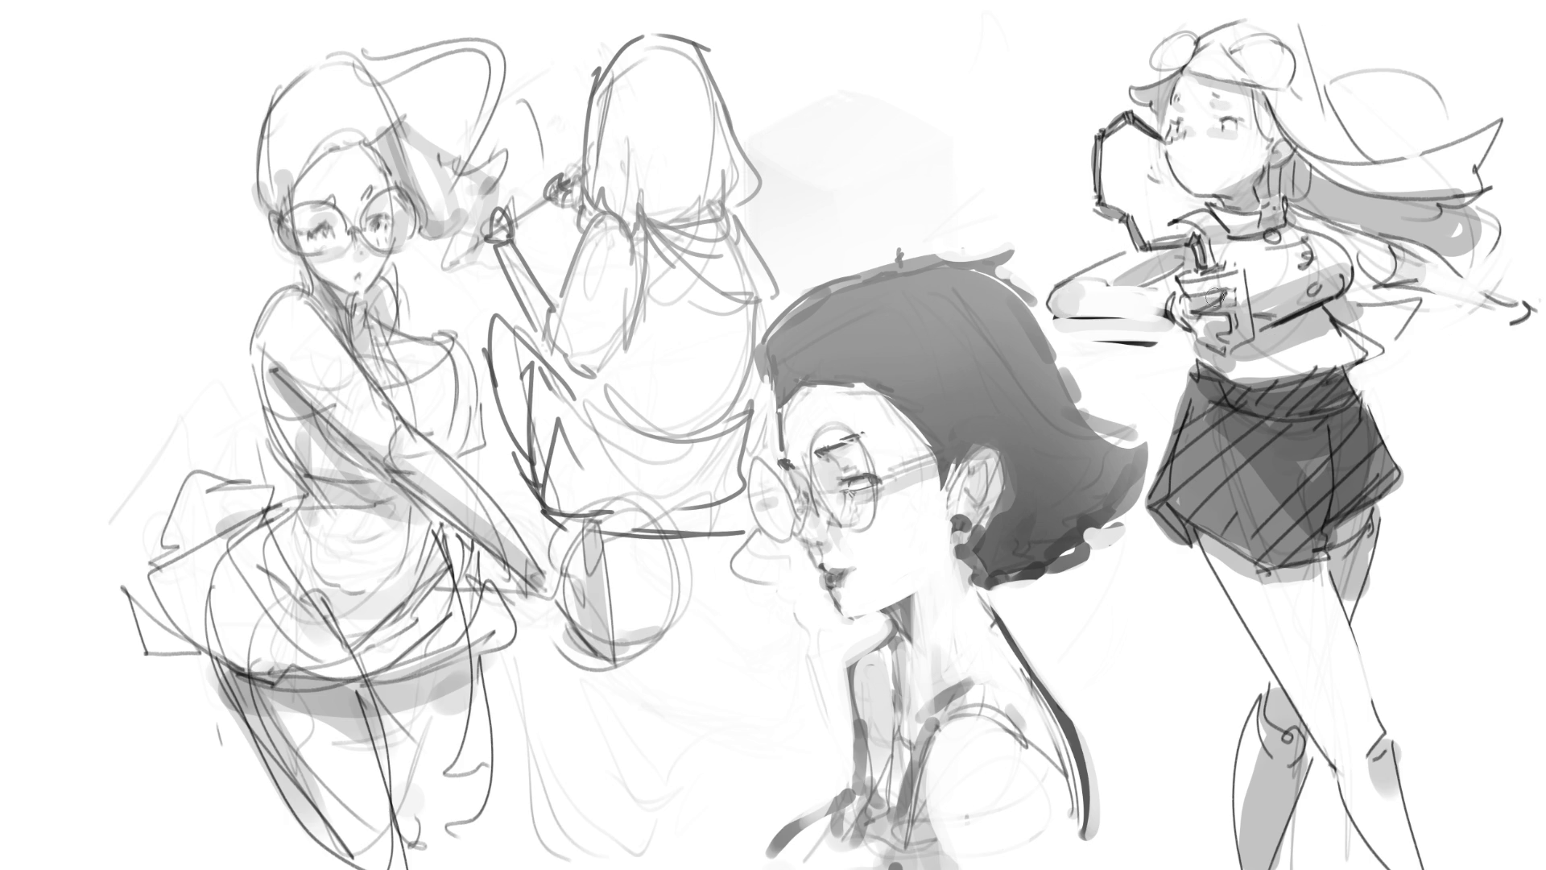
drag(1371, 713, 1379, 749)
drag(1282, 737, 1293, 773)
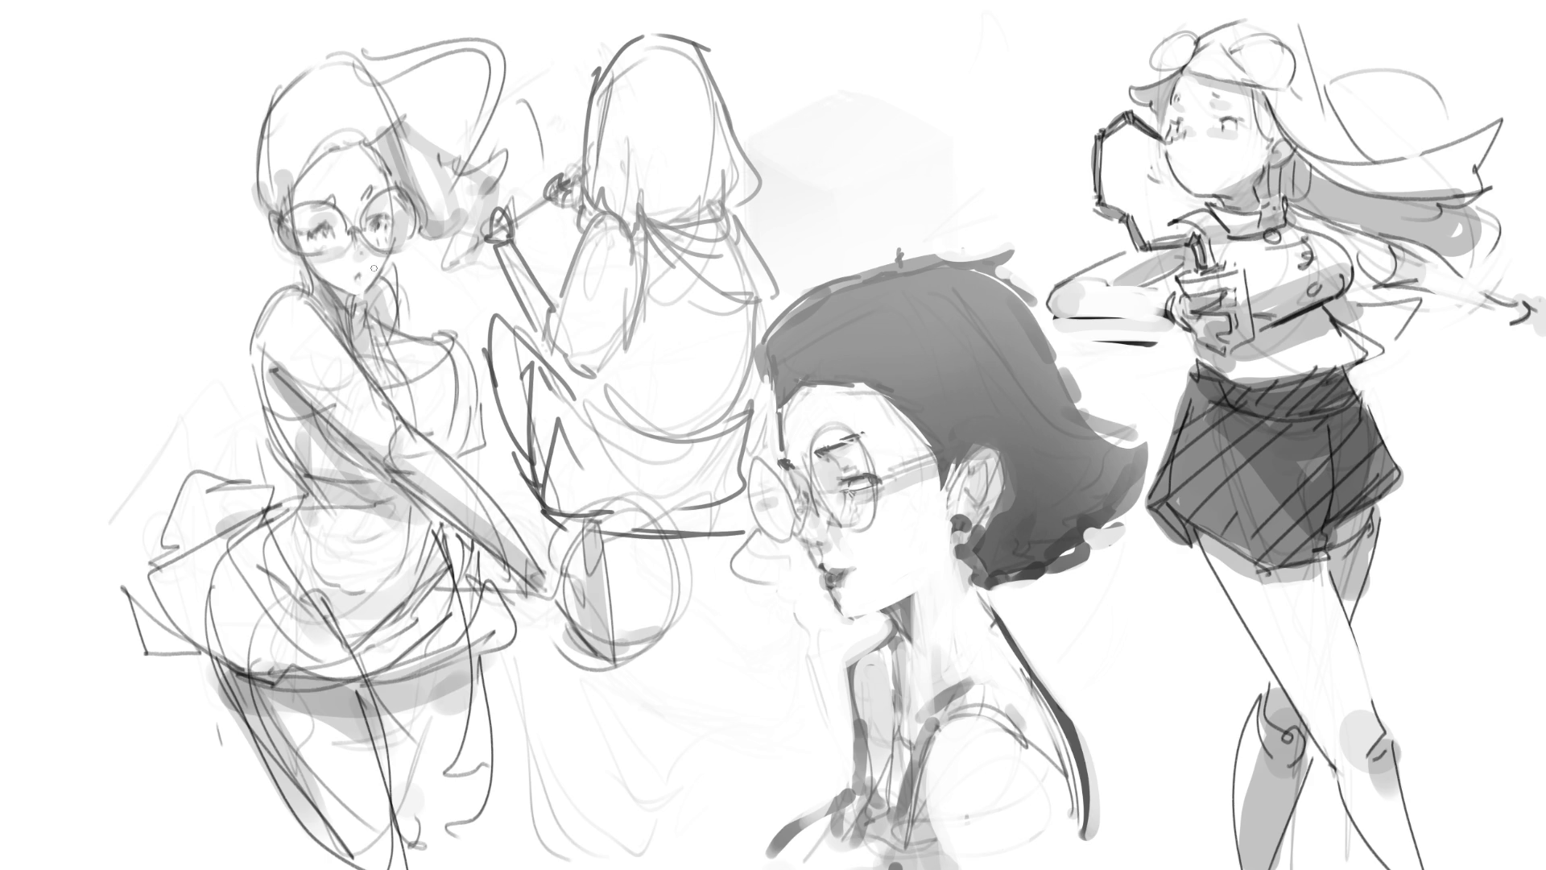
mouse_move(324, 283)
mouse_down()
mouse_move(355, 310)
mouse_move(346, 301)
mouse_up()
- Darken the racket woman's ear, hair edges and glasses rim
drag(281, 231, 293, 206)
drag(292, 210, 290, 191)
drag(389, 172, 392, 189)
drag(390, 177, 394, 190)
drag(409, 113, 403, 127)
- Paint a dark shoulder mark, trim its left edge, and darken the chest dot
drag(273, 372, 265, 363)
drag(271, 351, 284, 396)
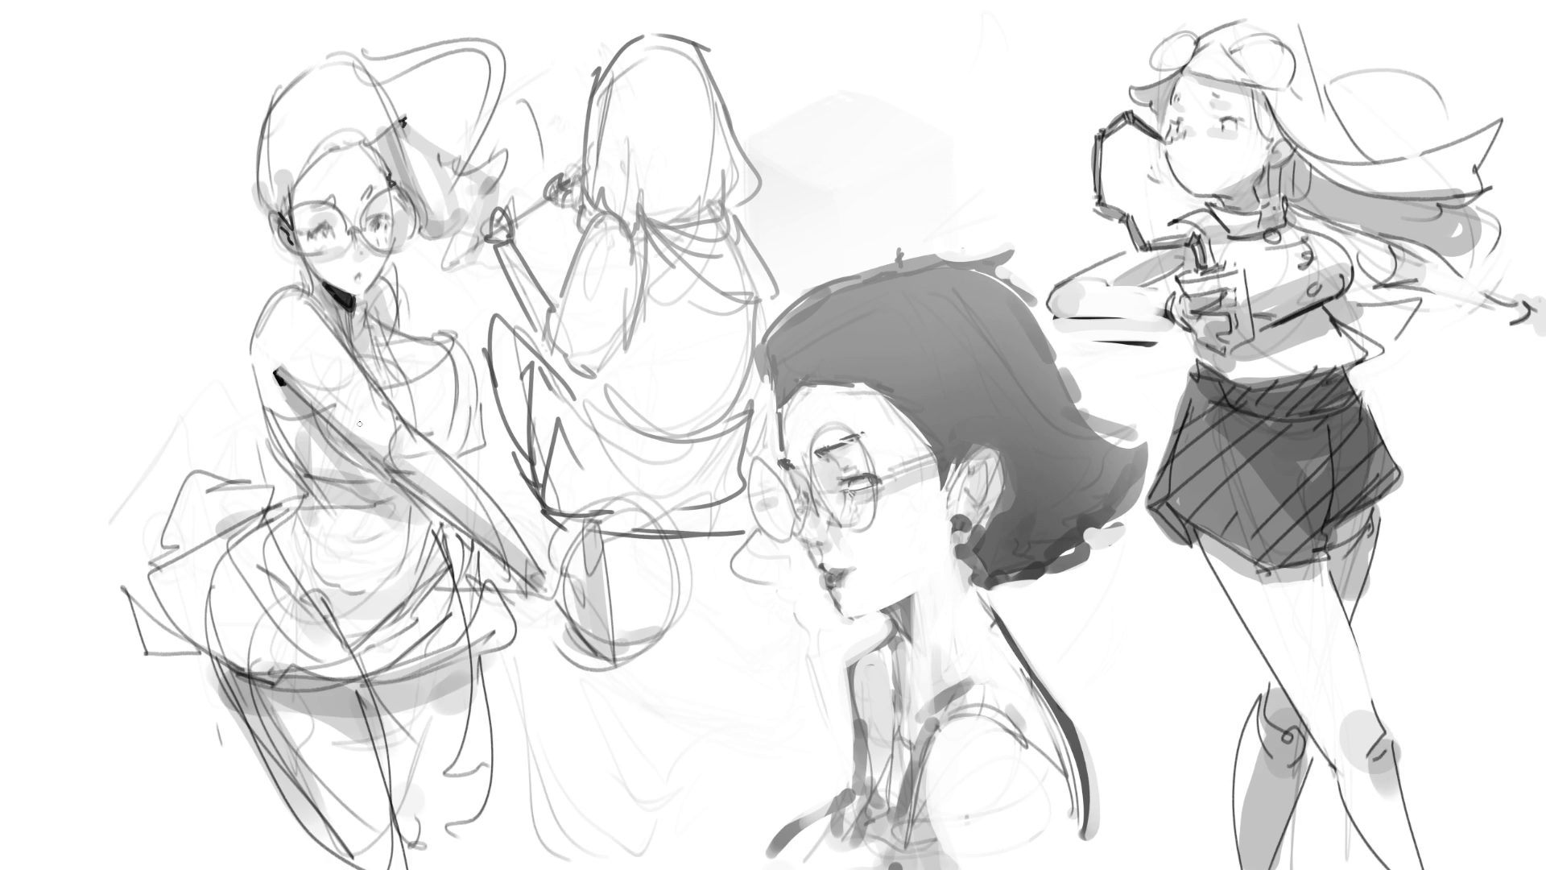
click(420, 369)
- Redraw the chest and shoulder lines, add a torso stroke, shade her side grey, and sample grey
drag(436, 336, 458, 341)
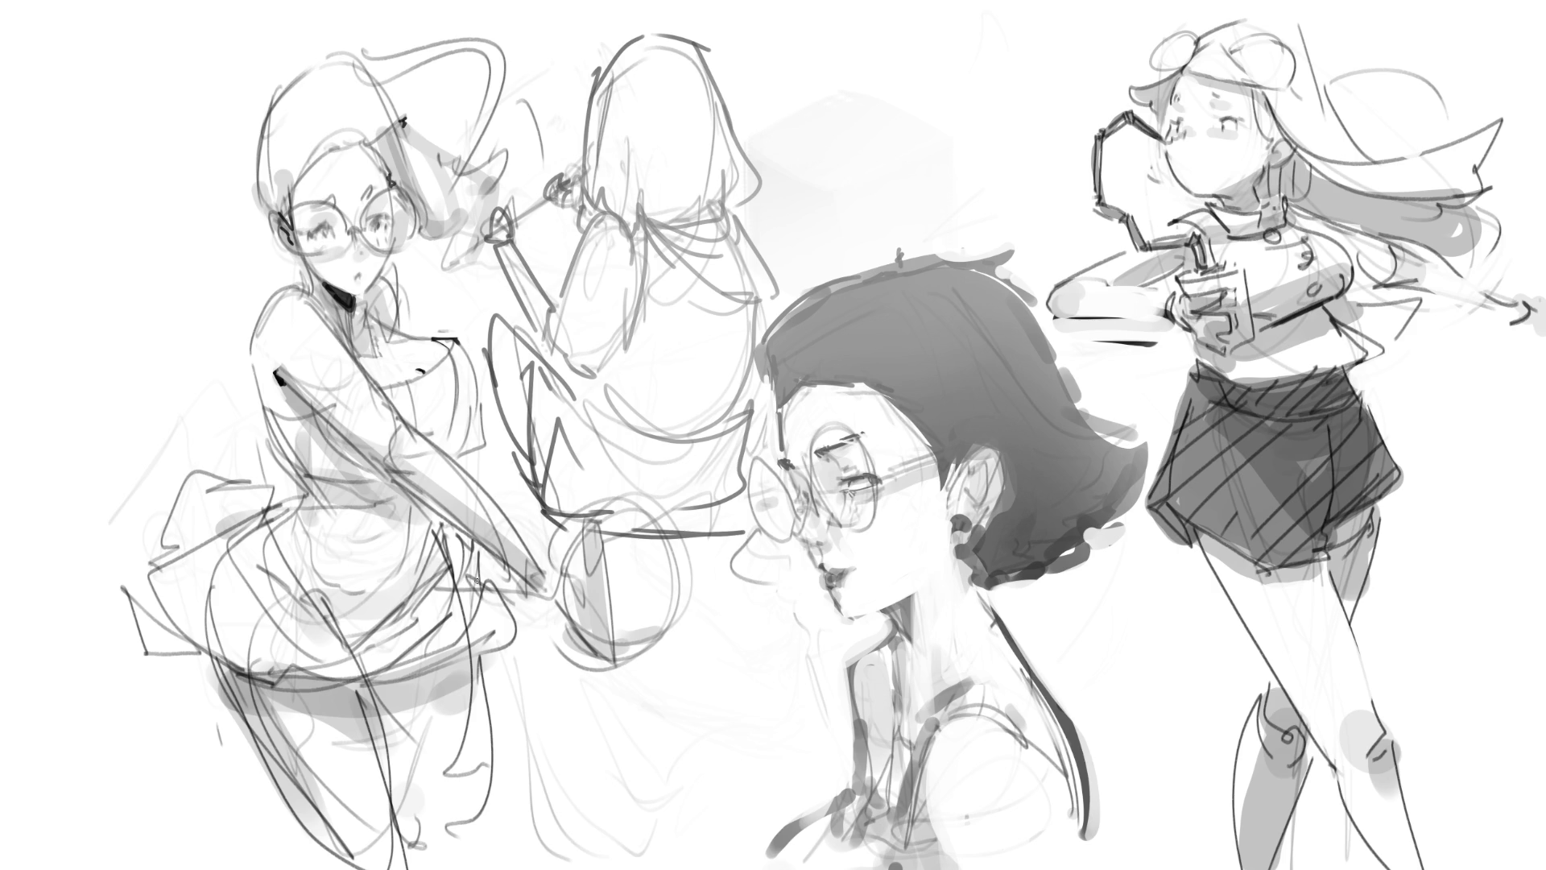
drag(379, 357, 400, 359)
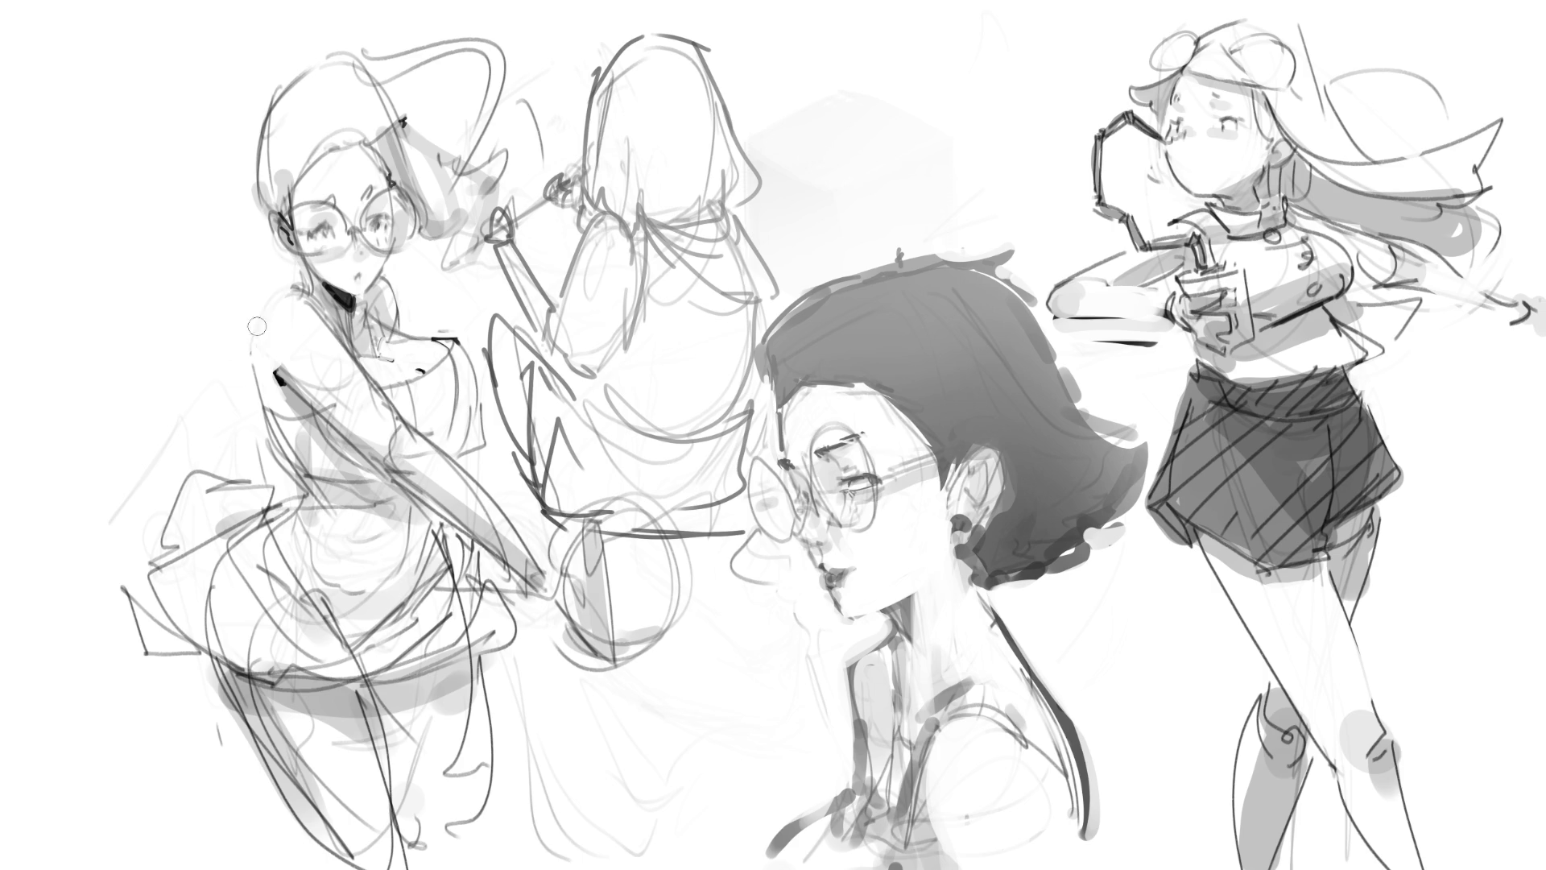
drag(280, 300, 243, 361)
key(ctrl+z)
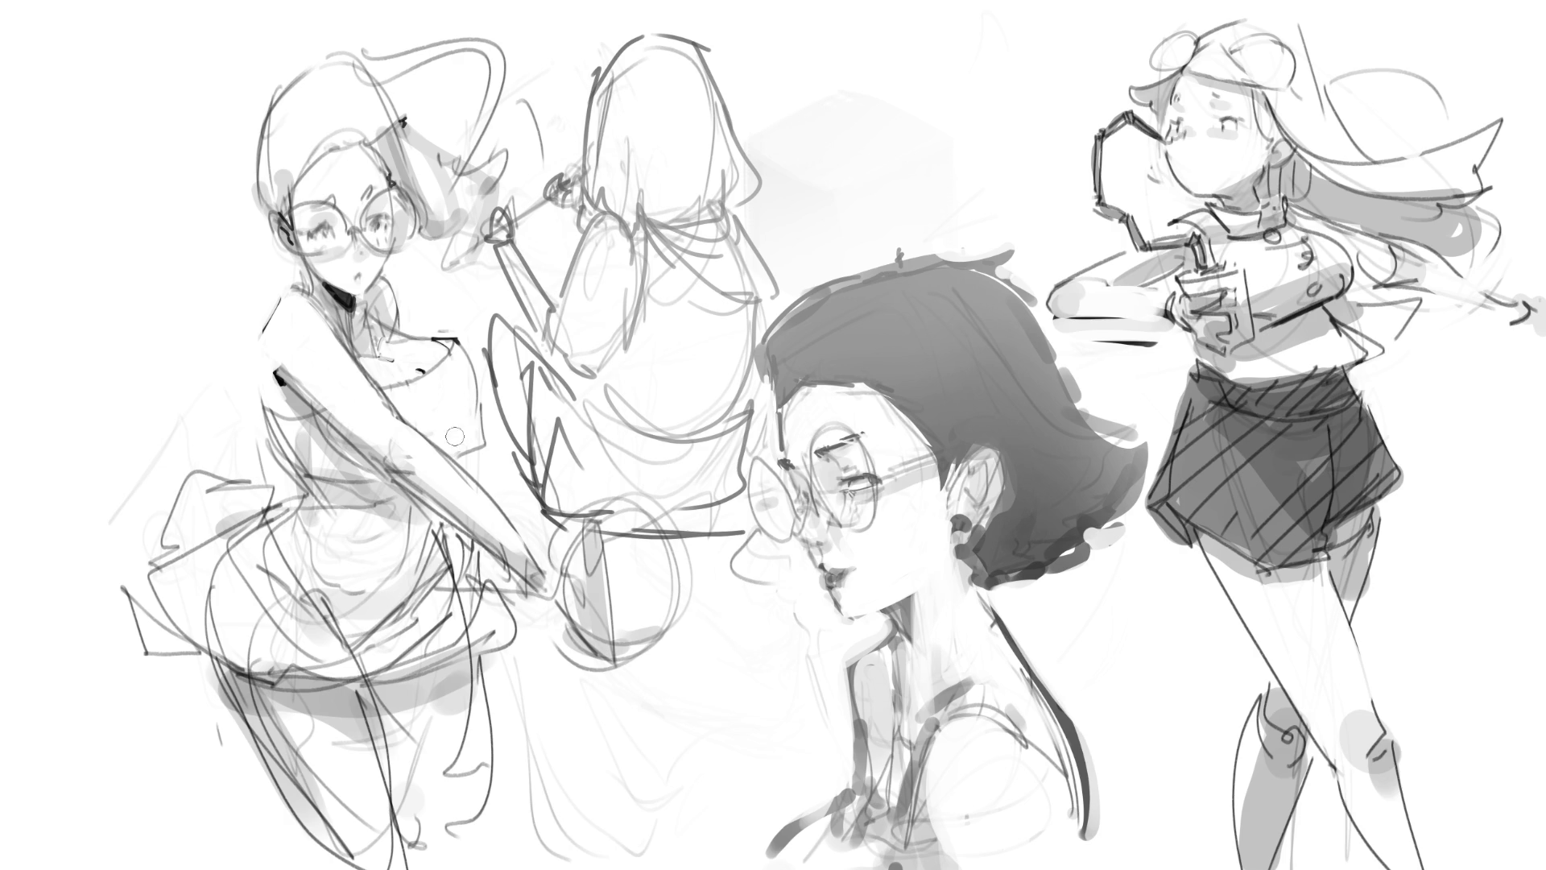
mouse_move(470, 419)
mouse_down()
mouse_move(464, 441)
mouse_move(496, 447)
mouse_move(464, 448)
mouse_move(499, 442)
mouse_up()
mouse_move(319, 423)
mouse_down()
mouse_move(354, 467)
mouse_move(302, 435)
mouse_move(394, 491)
mouse_move(321, 443)
mouse_move(330, 479)
mouse_move(282, 441)
mouse_move(338, 483)
mouse_up()
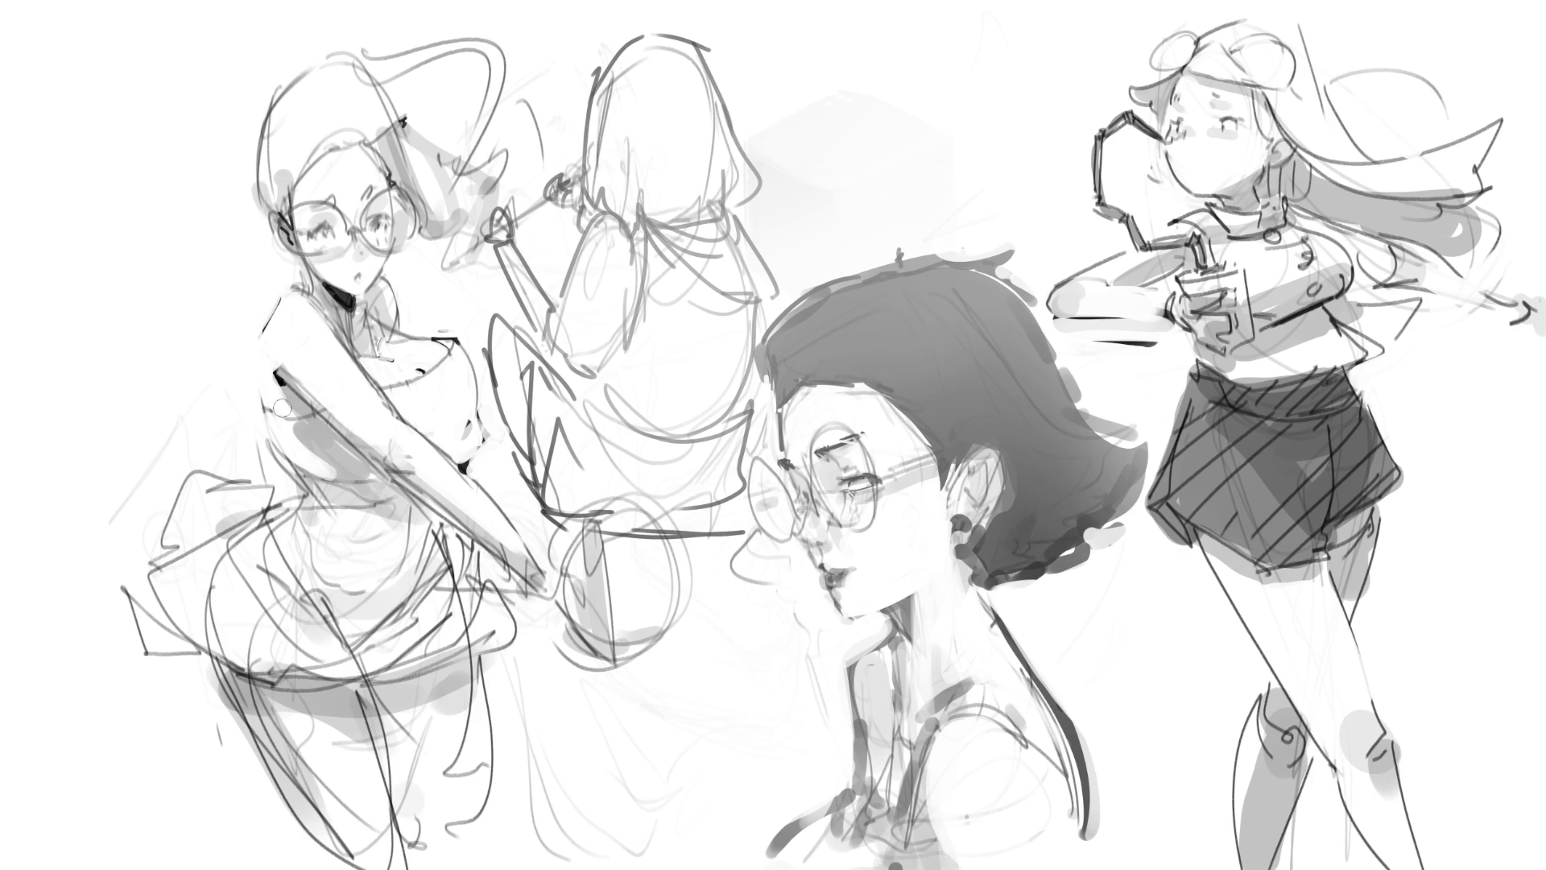
alt+click(282, 380)
- Paint a softened dark waistband with scalloped trim below, and try erasing the lower-leg shading
drag(257, 417, 284, 481)
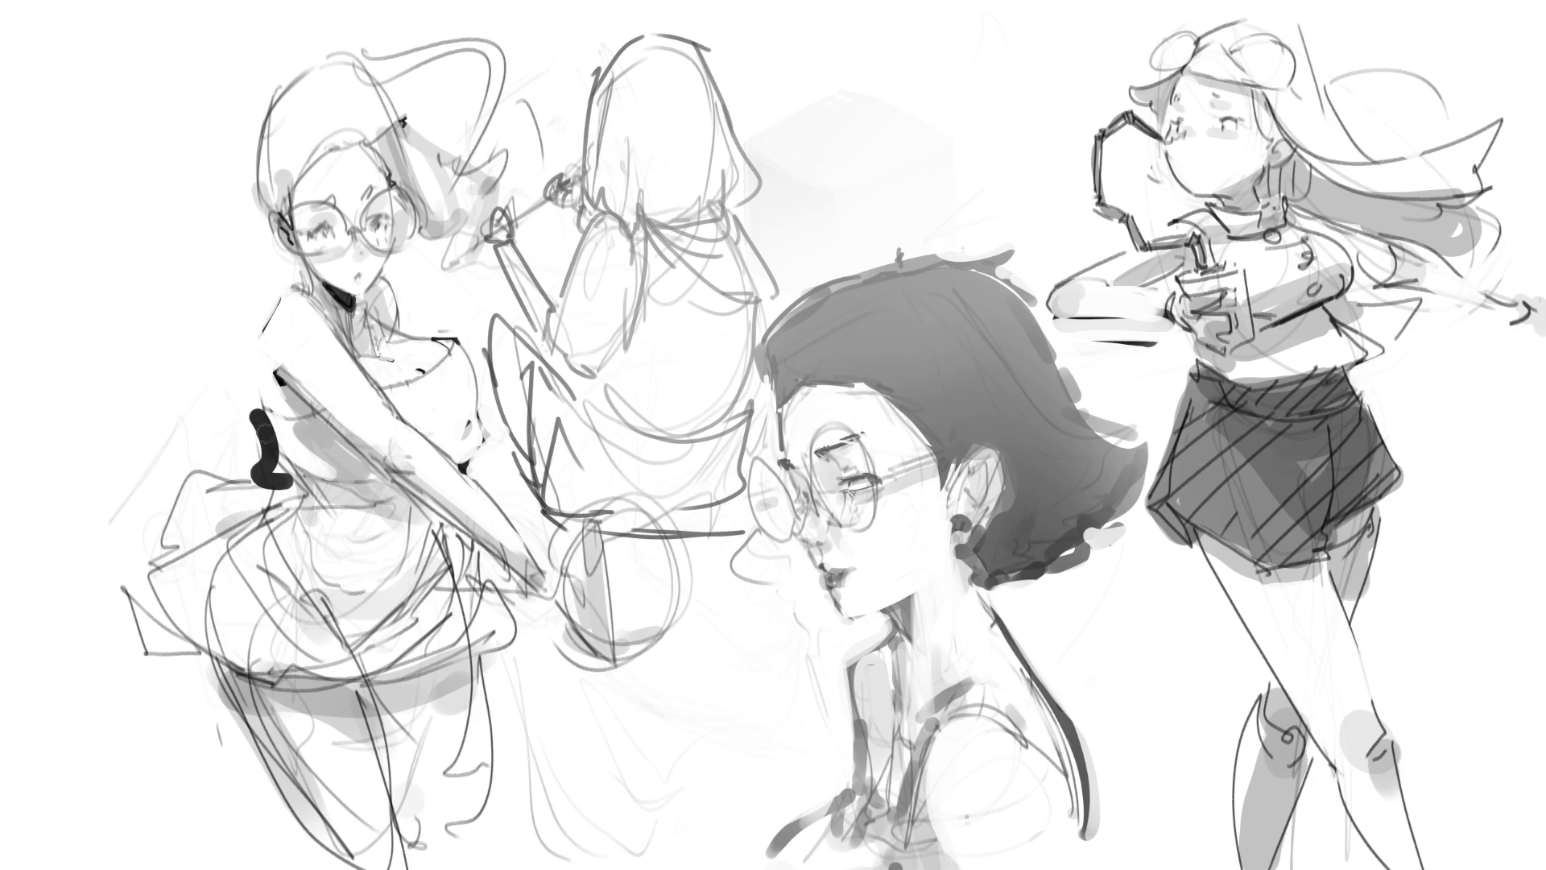
mouse_move(248, 410)
mouse_down()
mouse_move(256, 480)
mouse_move(310, 461)
mouse_move(364, 485)
mouse_up()
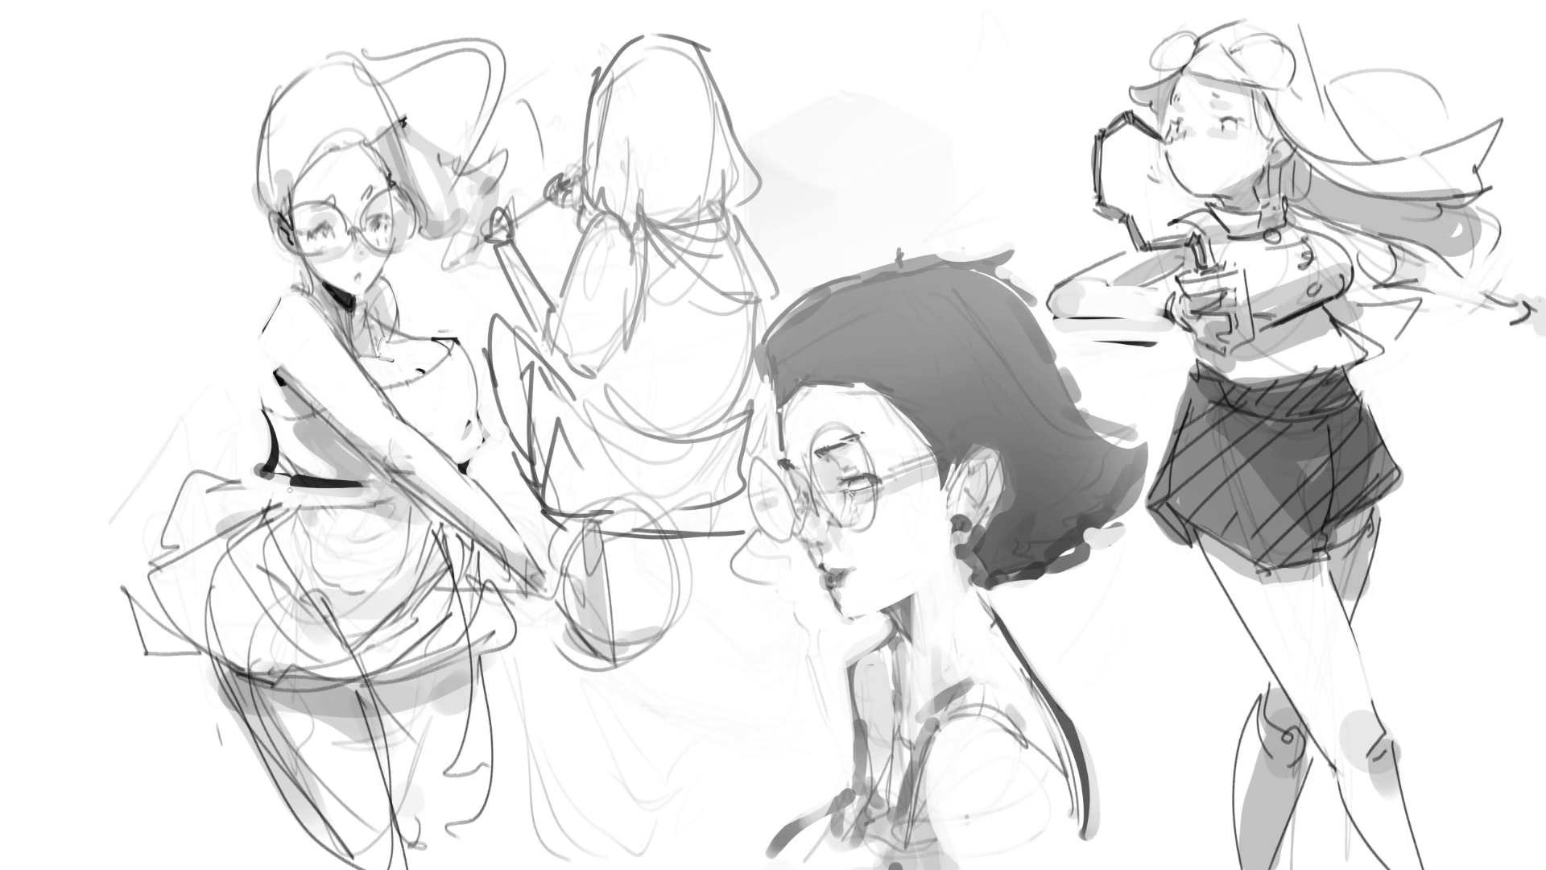
mouse_move(278, 501)
mouse_down()
mouse_move(284, 488)
mouse_move(304, 512)
mouse_move(375, 515)
mouse_move(411, 499)
mouse_up()
drag(275, 491, 287, 472)
drag(410, 500, 449, 565)
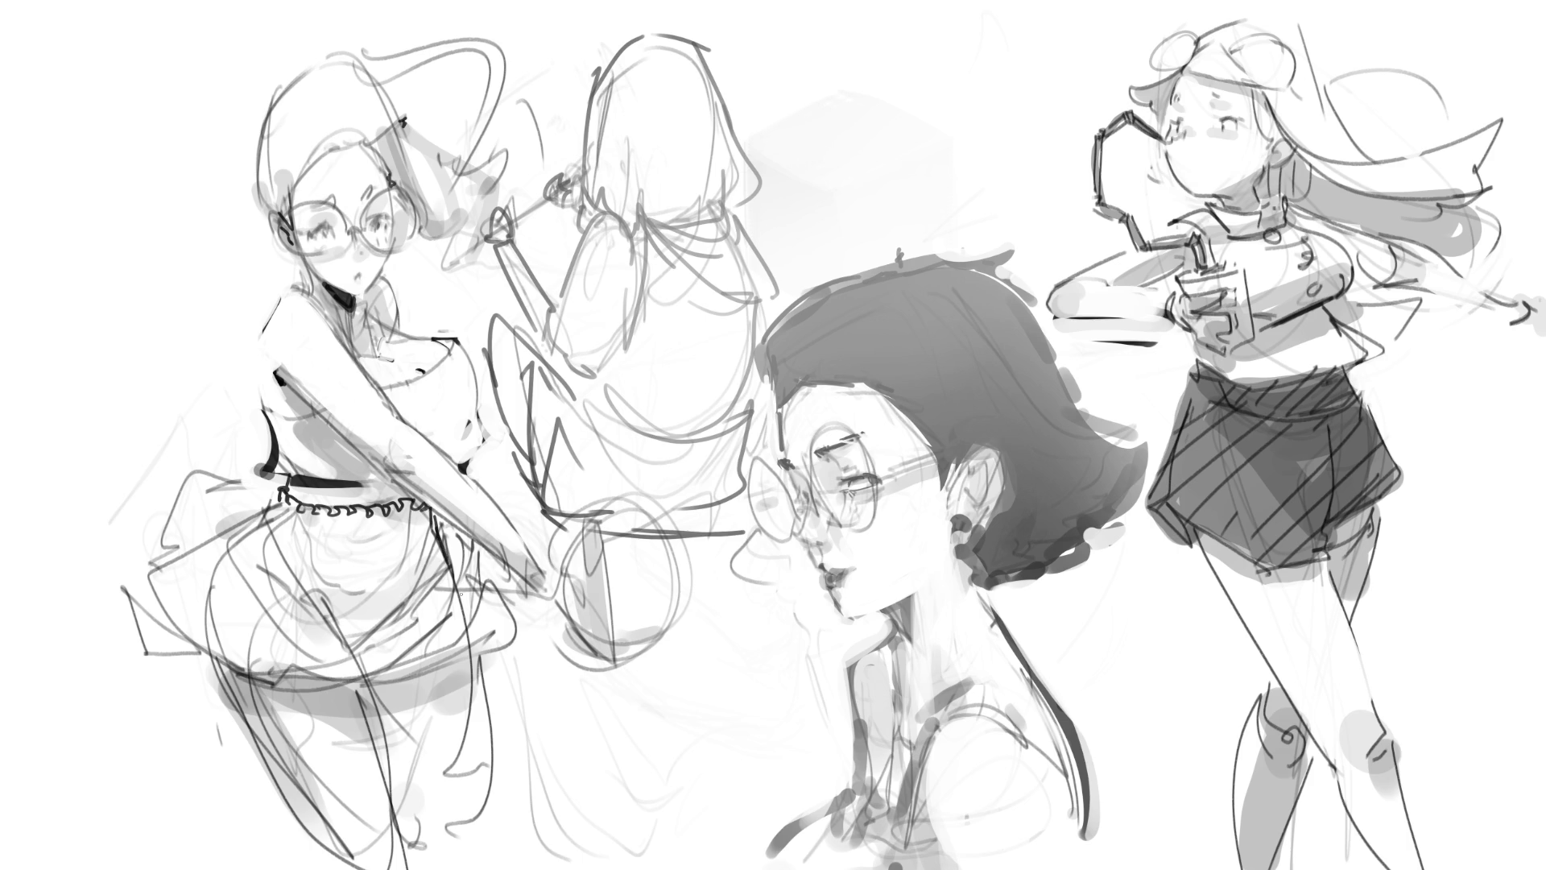
mouse_move(358, 525)
mouse_down()
mouse_move(404, 515)
mouse_move(391, 573)
mouse_up()
drag(390, 520, 374, 626)
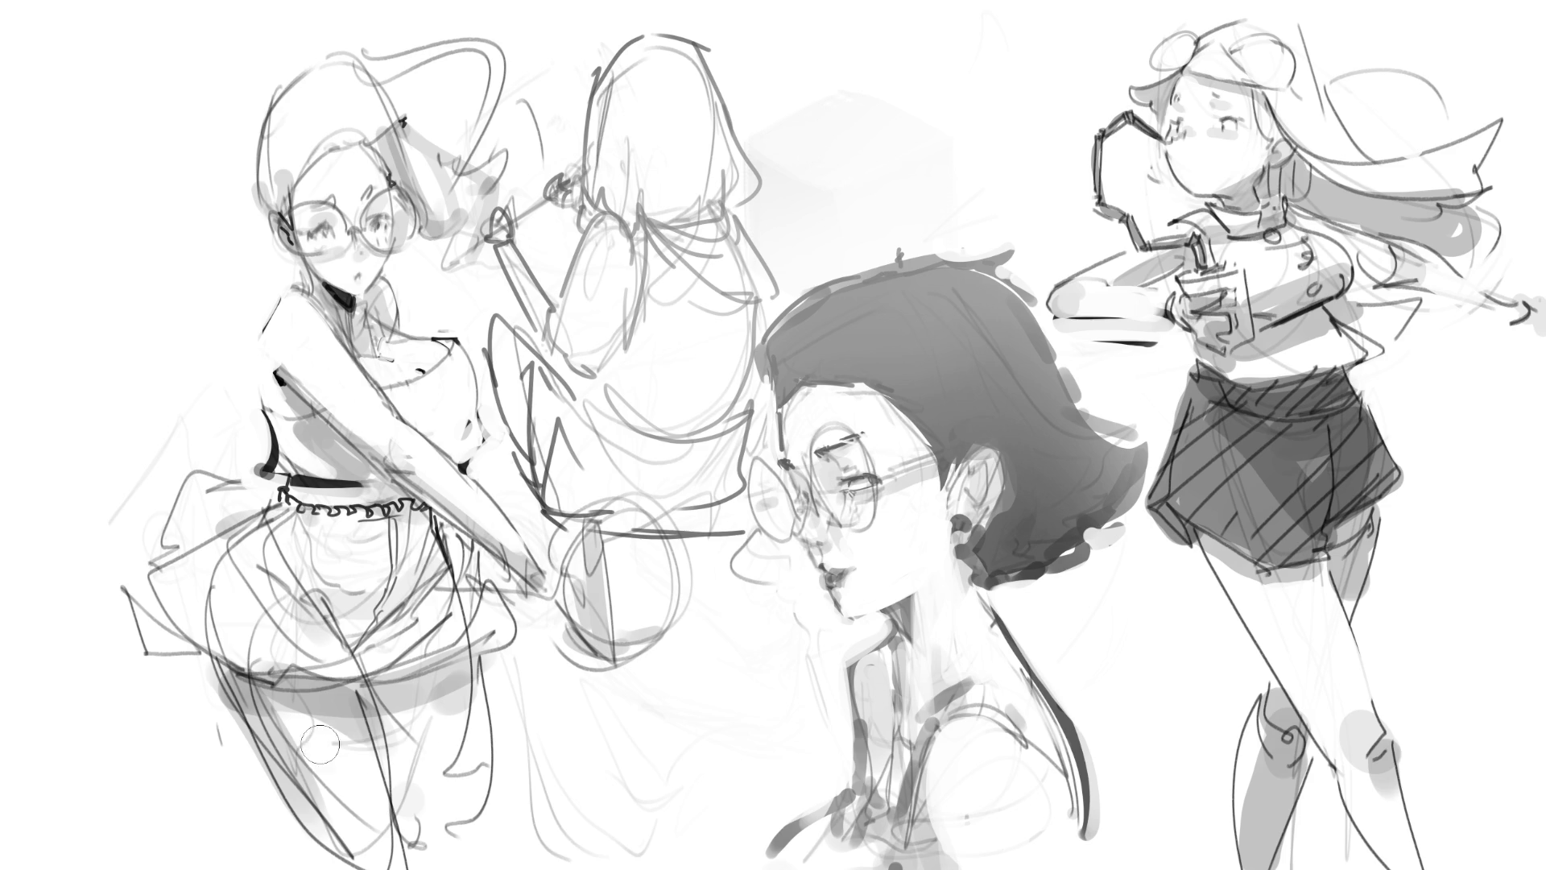
mouse_move(311, 757)
mouse_down()
mouse_move(298, 741)
mouse_move(354, 838)
mouse_move(374, 814)
mouse_move(359, 777)
mouse_move(294, 725)
mouse_move(322, 721)
mouse_move(308, 785)
mouse_move(393, 849)
mouse_move(471, 713)
mouse_move(526, 829)
mouse_up()
key(ctrl+z)
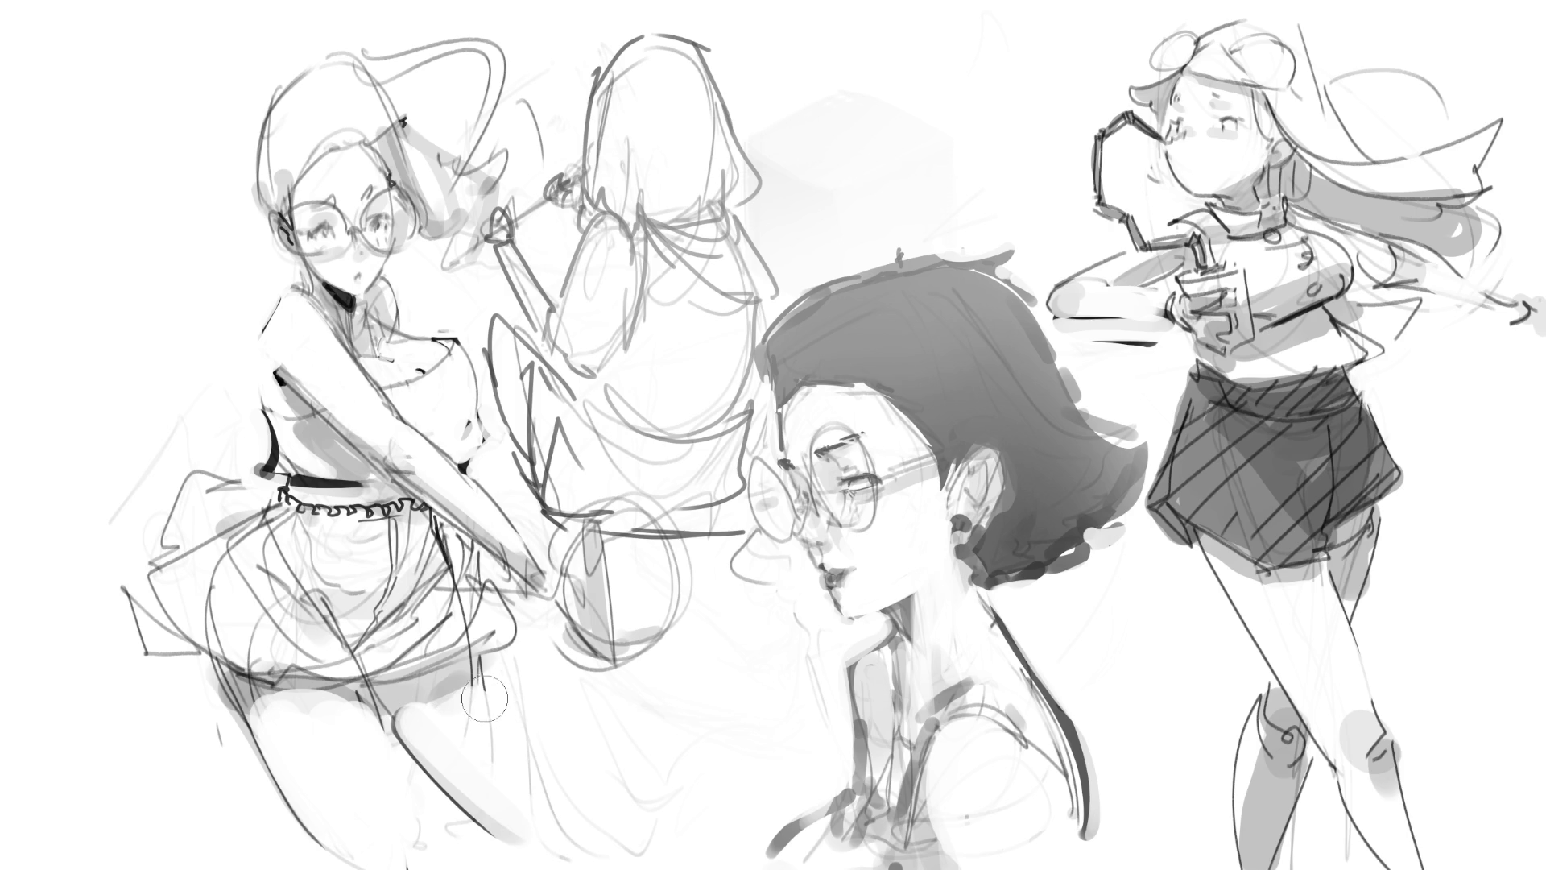
- Replace the undone diagonal leg stroke with a thin thigh contour
drag(476, 676, 548, 789)
key(ctrl+z)
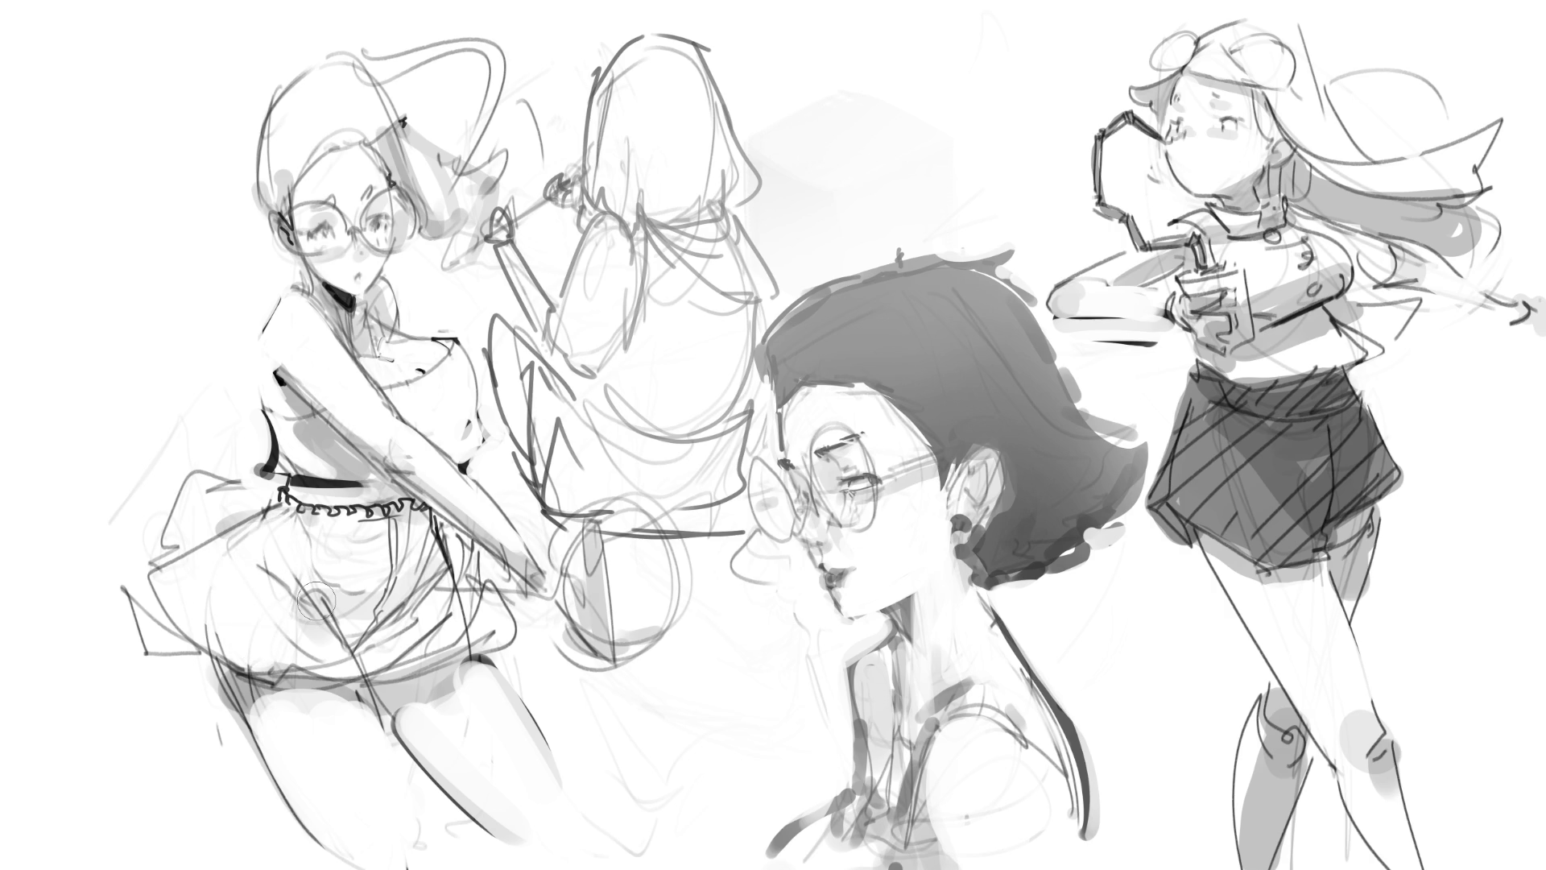
drag(212, 654, 259, 752)
mouse_move(211, 661)
mouse_down()
mouse_move(263, 777)
mouse_move(234, 715)
mouse_move(259, 756)
mouse_up()
drag(232, 703, 209, 658)
- Erase stray lines around the thigh and sketch the racket handle and head arc
drag(221, 747, 215, 716)
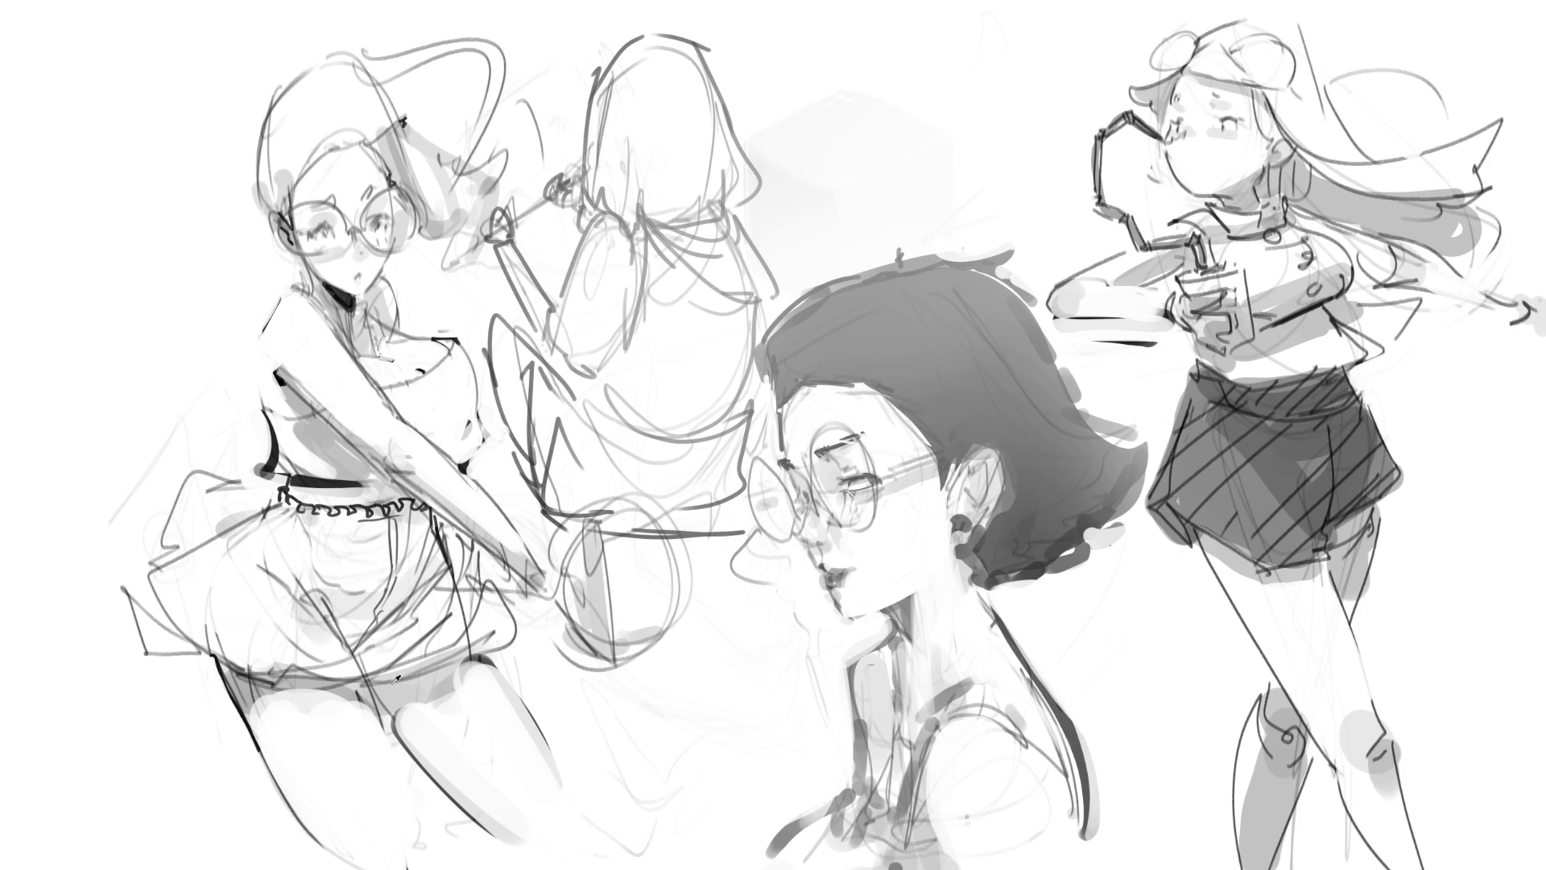
mouse_move(241, 707)
mouse_down()
mouse_move(227, 673)
mouse_move(259, 689)
mouse_move(256, 677)
mouse_move(341, 681)
mouse_move(383, 723)
mouse_up()
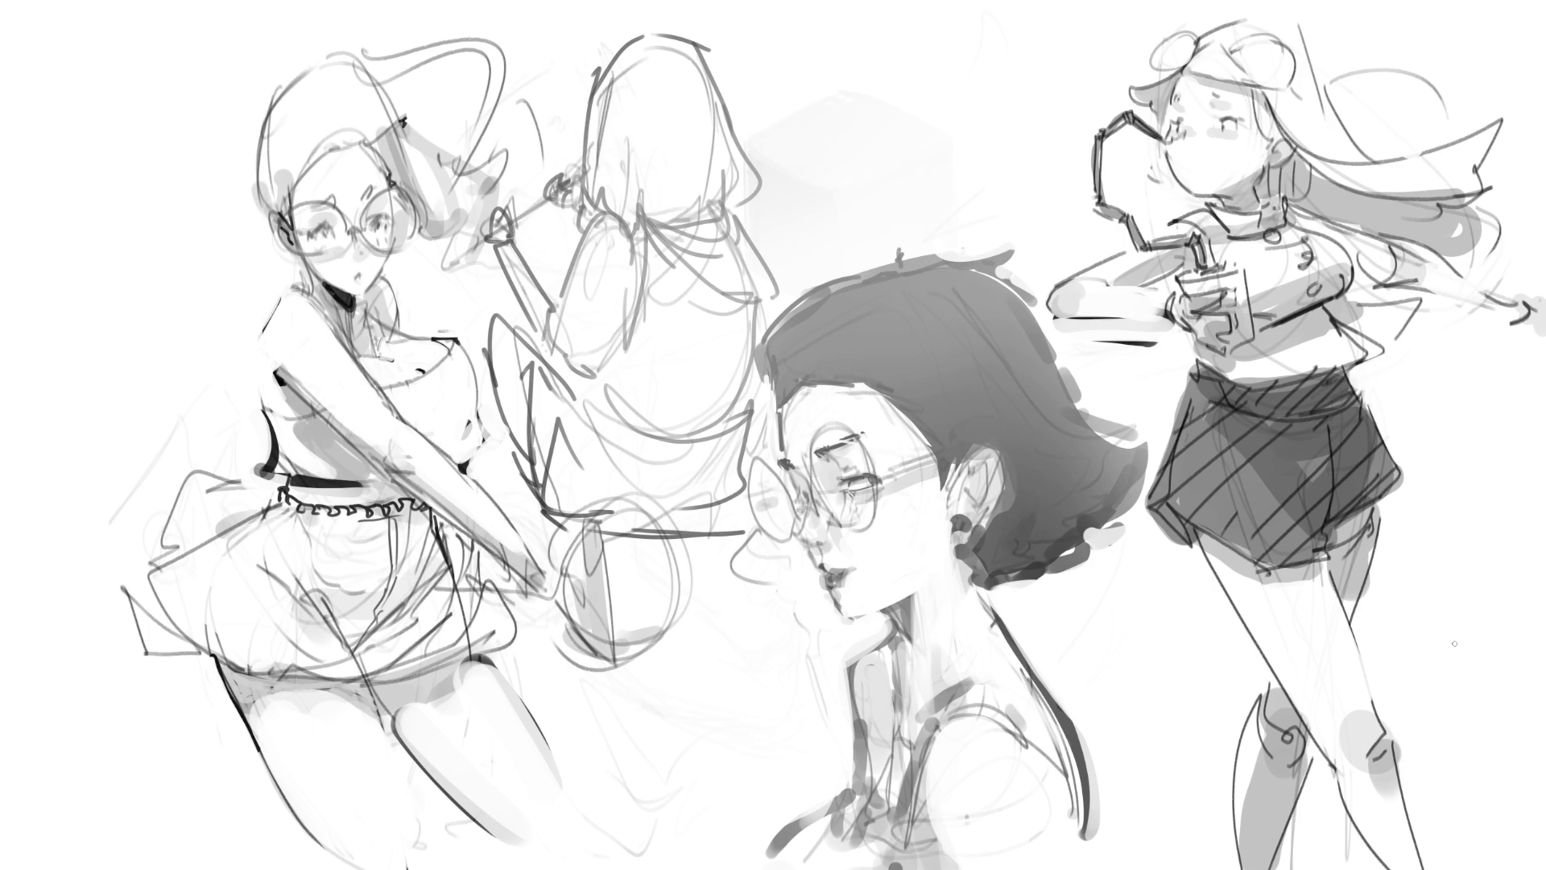
mouse_move(506, 569)
mouse_down()
mouse_move(573, 546)
mouse_move(587, 620)
mouse_move(614, 639)
mouse_move(581, 626)
mouse_move(557, 642)
mouse_move(601, 656)
mouse_up()
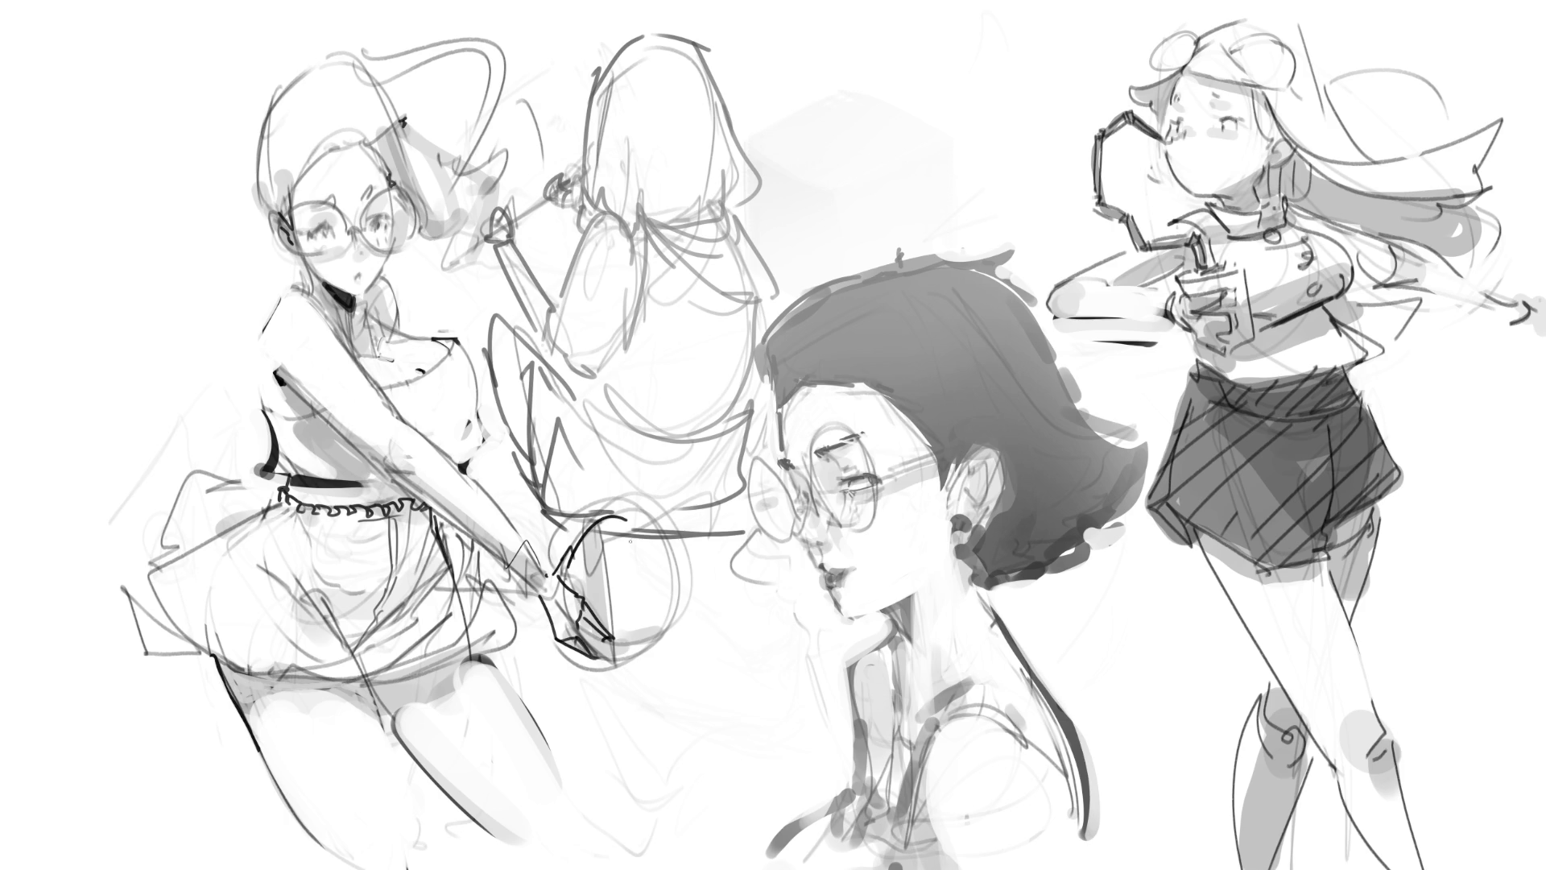
mouse_move(574, 567)
mouse_down()
mouse_move(678, 644)
mouse_move(584, 668)
mouse_up()
- Close the racket head into an oval and add a string line inside
key(ctrl+z)
drag(679, 628, 608, 667)
drag(632, 512, 628, 664)
drag(608, 527, 614, 631)
drag(510, 578, 520, 596)
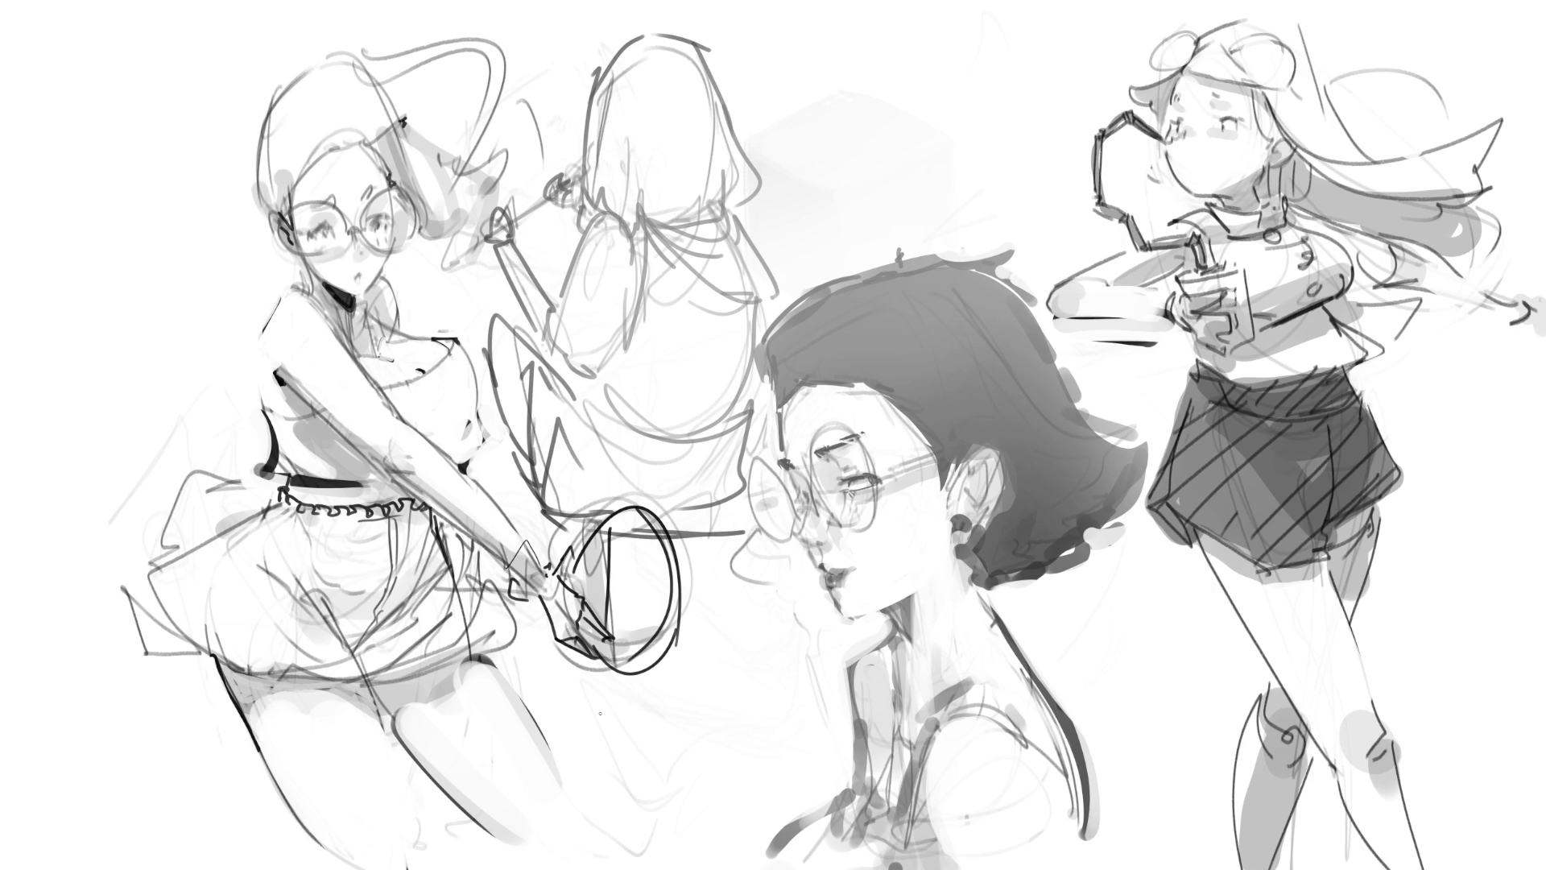
- Redraw the jaw and neck line, trying a straw stroke and then removing it
mouse_move(395, 253)
mouse_down()
mouse_move(369, 290)
mouse_move(399, 320)
mouse_up()
key(ctrl+z)
key(ctrl+z)
mouse_move(359, 294)
mouse_down()
mouse_move(363, 356)
mouse_move(362, 320)
mouse_up()
key(ctrl+z)
key(ctrl+shift+z)
key(ctrl+shift+z)
key(ctrl+z)
key(ctrl+shift+z)
key(ctrl+z)
- Ink the collar line and the arm's lower edge toward the racket
drag(362, 300, 448, 344)
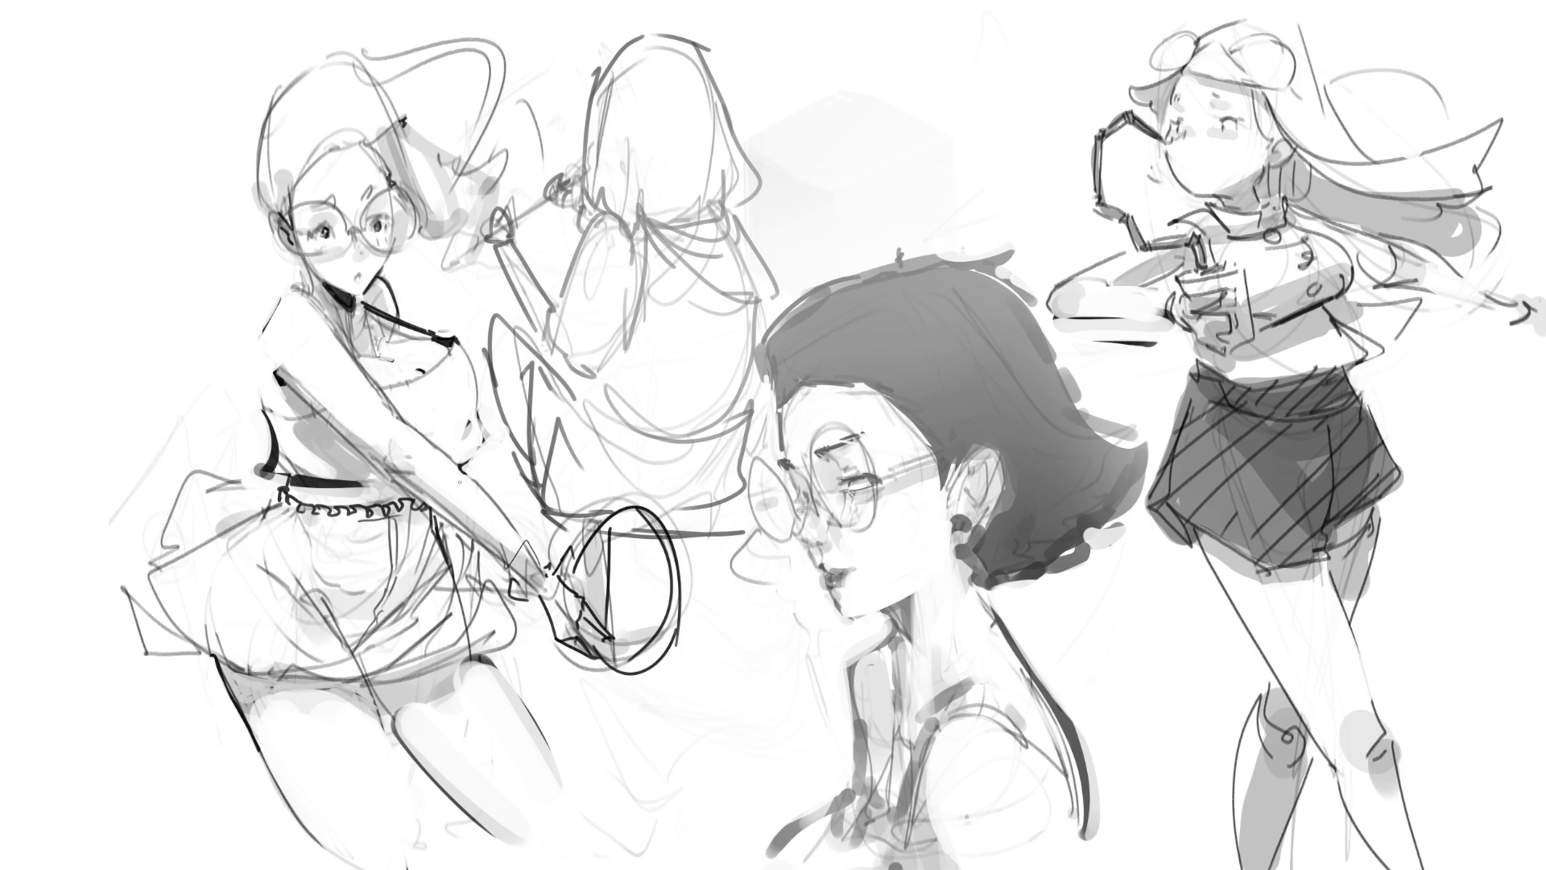
drag(474, 491, 520, 545)
drag(439, 448, 520, 540)
drag(385, 460, 408, 475)
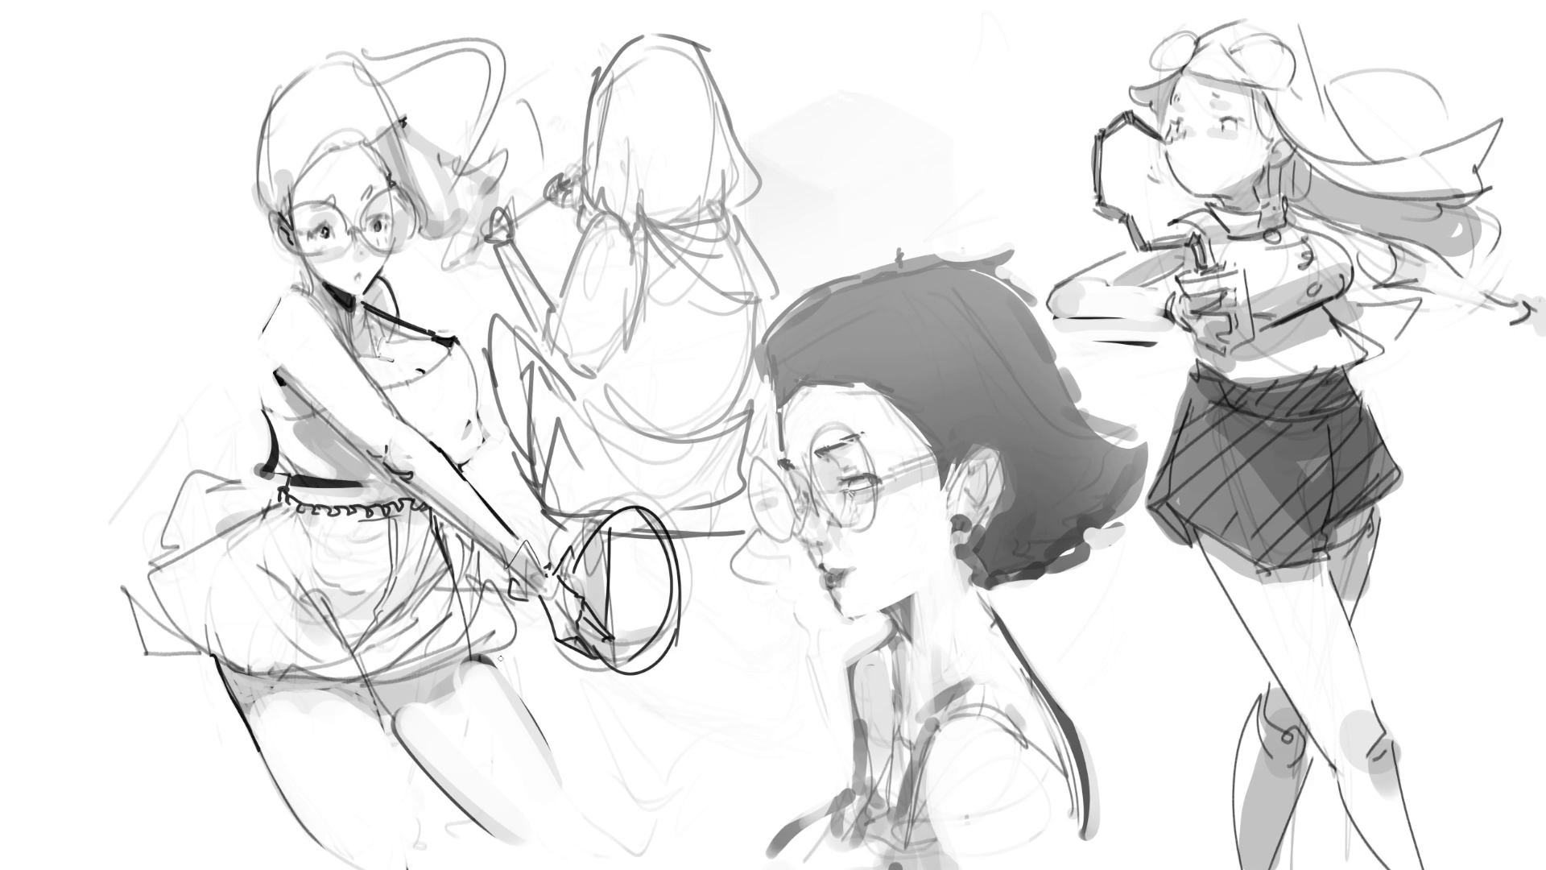
- Add a waist contour above the belt, then undo it
drag(290, 459, 318, 473)
mouse_move(272, 444)
mouse_down()
mouse_move(253, 467)
mouse_move(342, 479)
mouse_up()
key(ctrl+z)
key(ctrl+z)
key(ctrl+z)
key(ctrl+z)
- Fill small black triangles beside the skirt and darken the shorts between the thighs
mouse_move(125, 586)
mouse_down()
mouse_move(187, 651)
mouse_move(136, 600)
mouse_move(157, 645)
mouse_move(155, 624)
mouse_move(185, 650)
mouse_up()
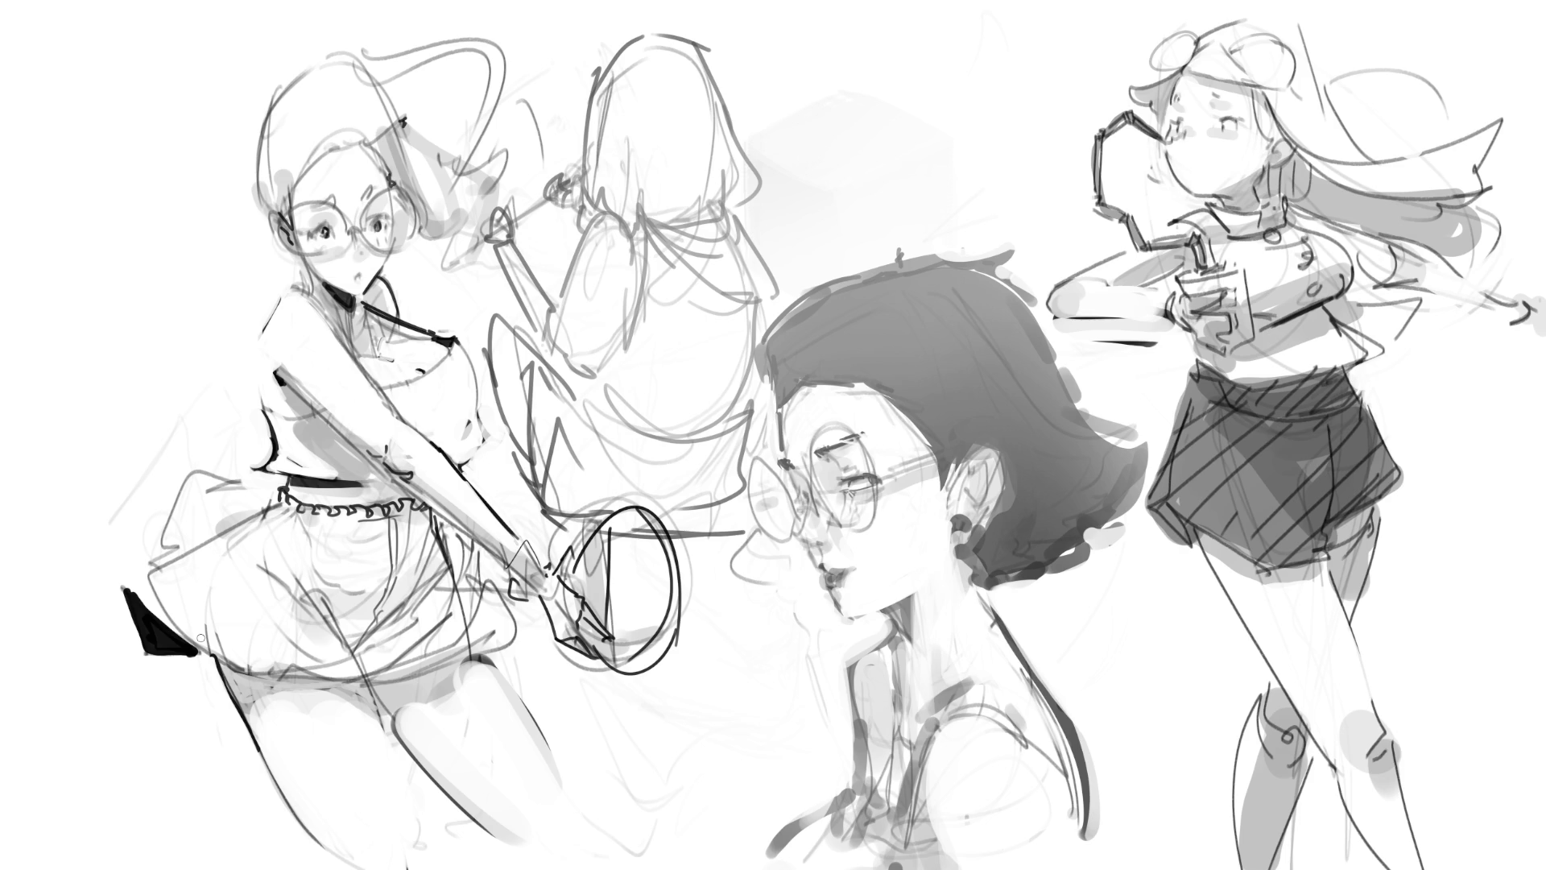
mouse_move(482, 649)
mouse_down()
mouse_move(467, 652)
mouse_move(501, 611)
mouse_move(483, 653)
mouse_move(500, 652)
mouse_move(404, 707)
mouse_up()
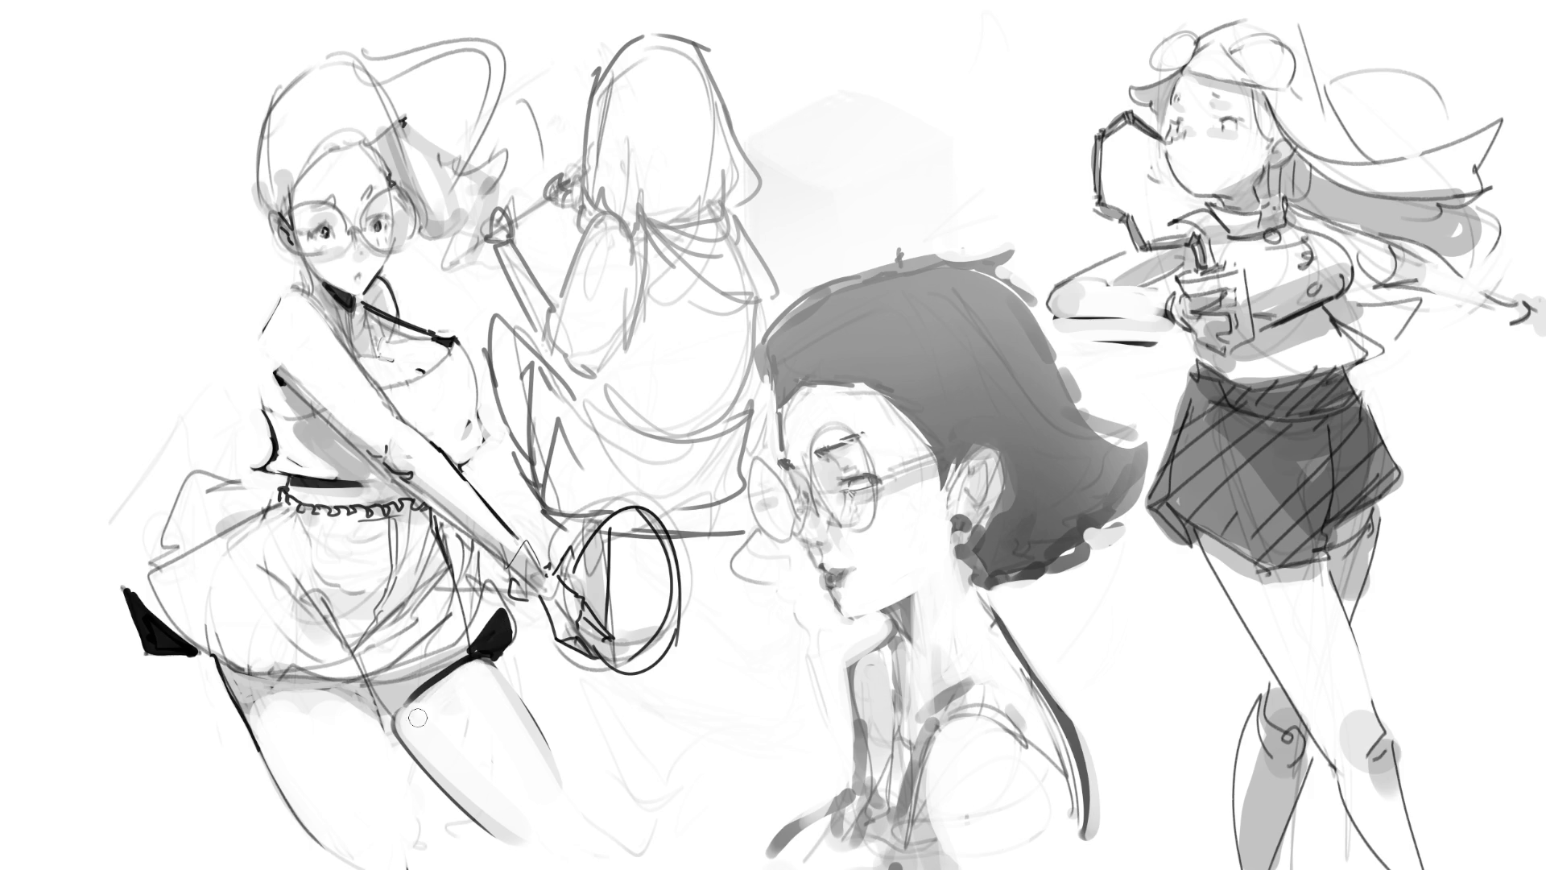
mouse_move(388, 721)
mouse_down()
mouse_move(322, 684)
mouse_move(385, 702)
mouse_up()
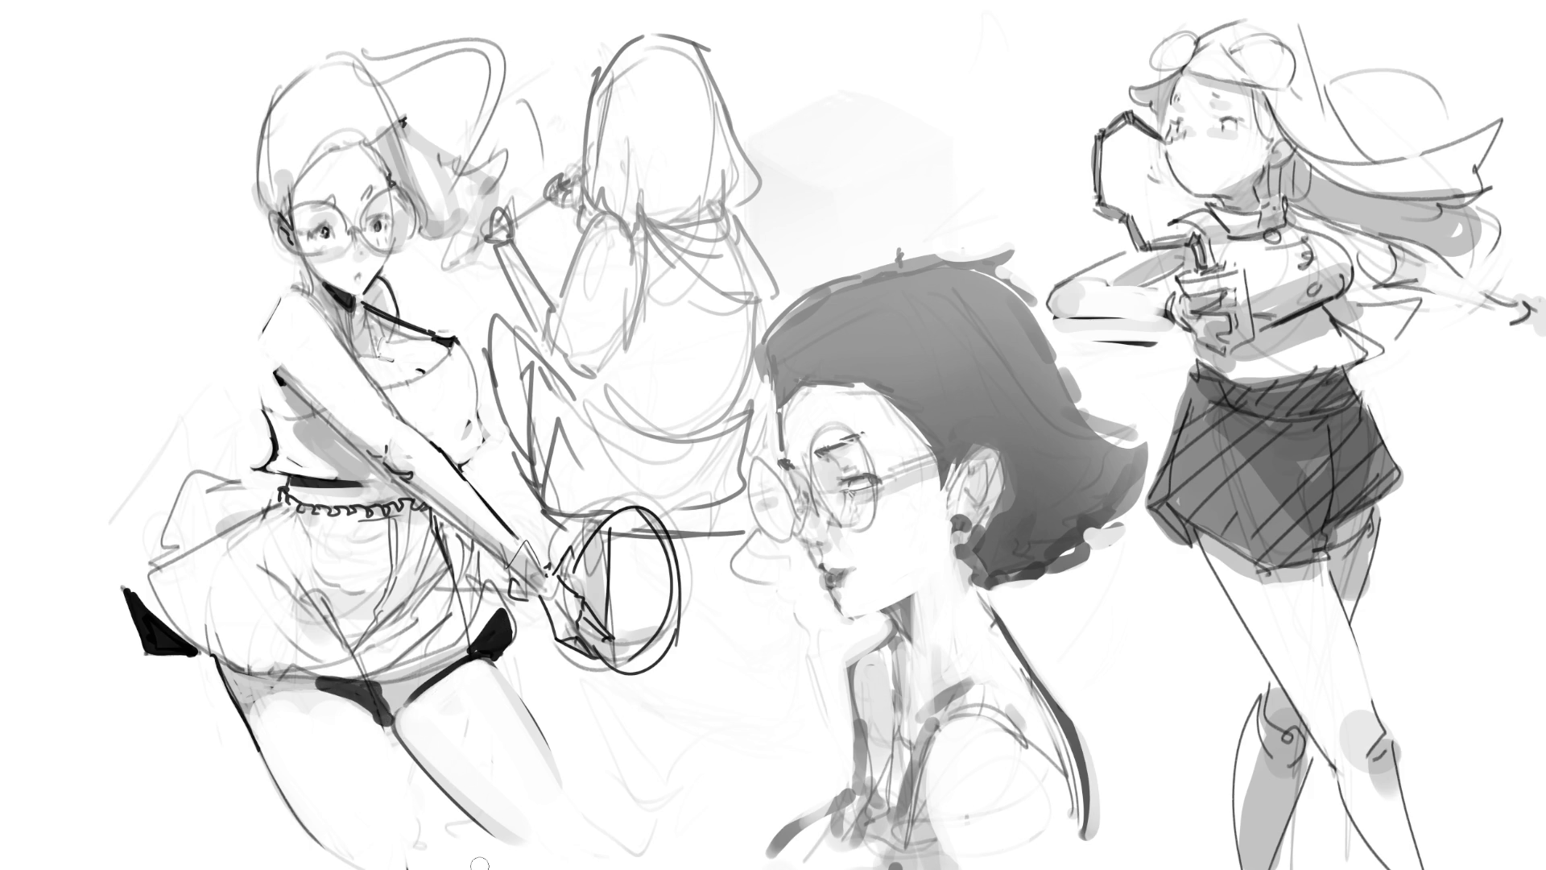
key(ctrl+z)
mouse_move(390, 712)
mouse_down()
mouse_move(367, 686)
mouse_move(388, 707)
mouse_up()
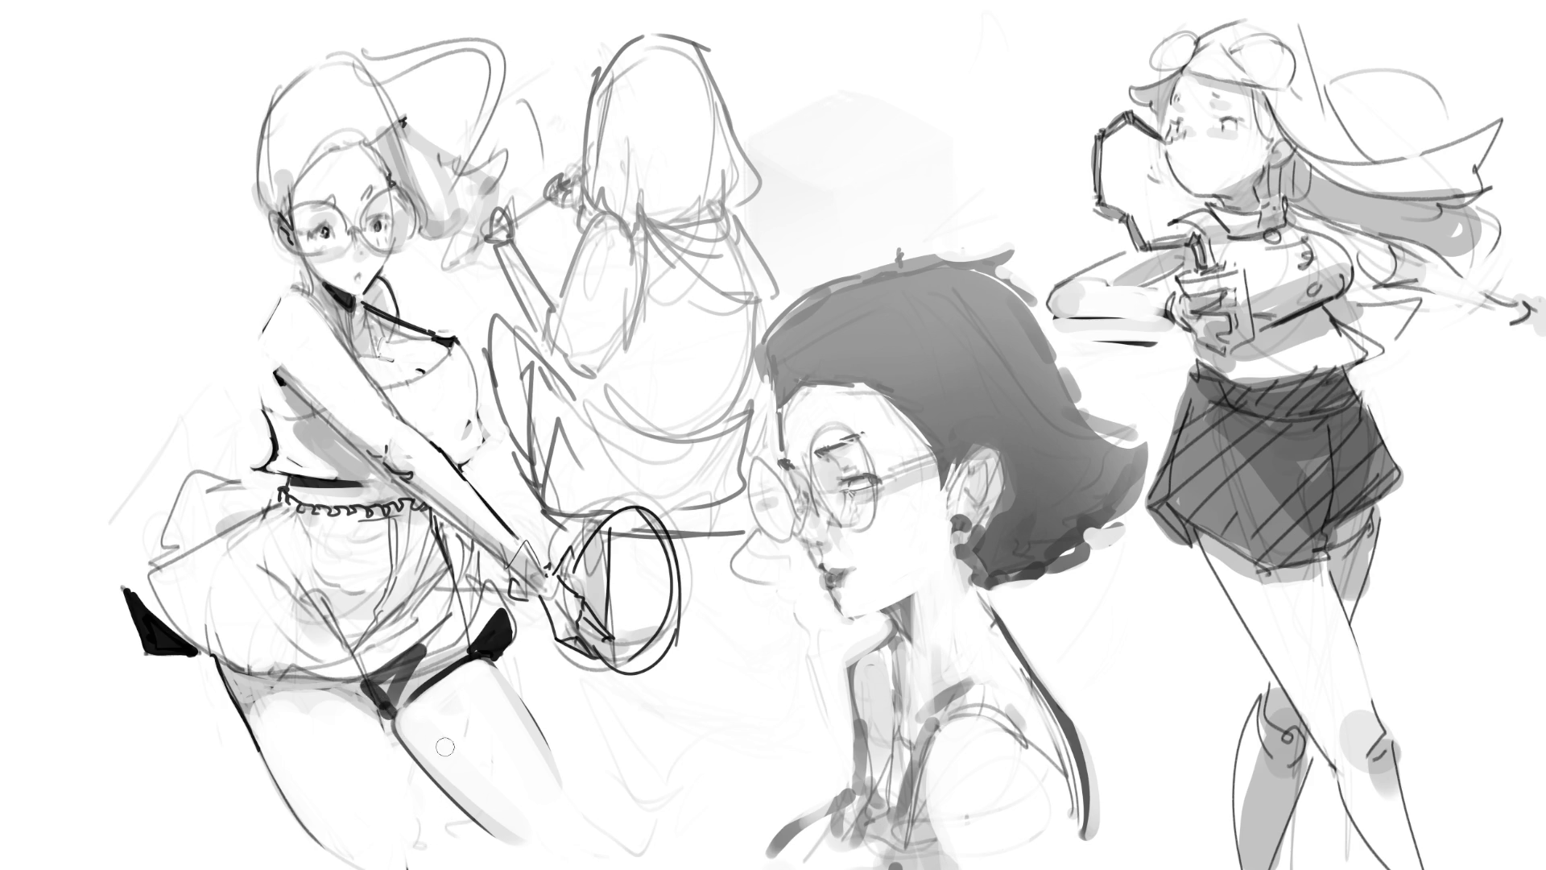
mouse_move(399, 670)
mouse_down()
mouse_move(417, 650)
mouse_move(423, 672)
mouse_move(495, 636)
mouse_move(452, 617)
mouse_move(392, 650)
mouse_move(454, 609)
mouse_move(431, 653)
mouse_move(443, 622)
mouse_move(430, 628)
mouse_move(464, 644)
mouse_move(447, 684)
mouse_up()
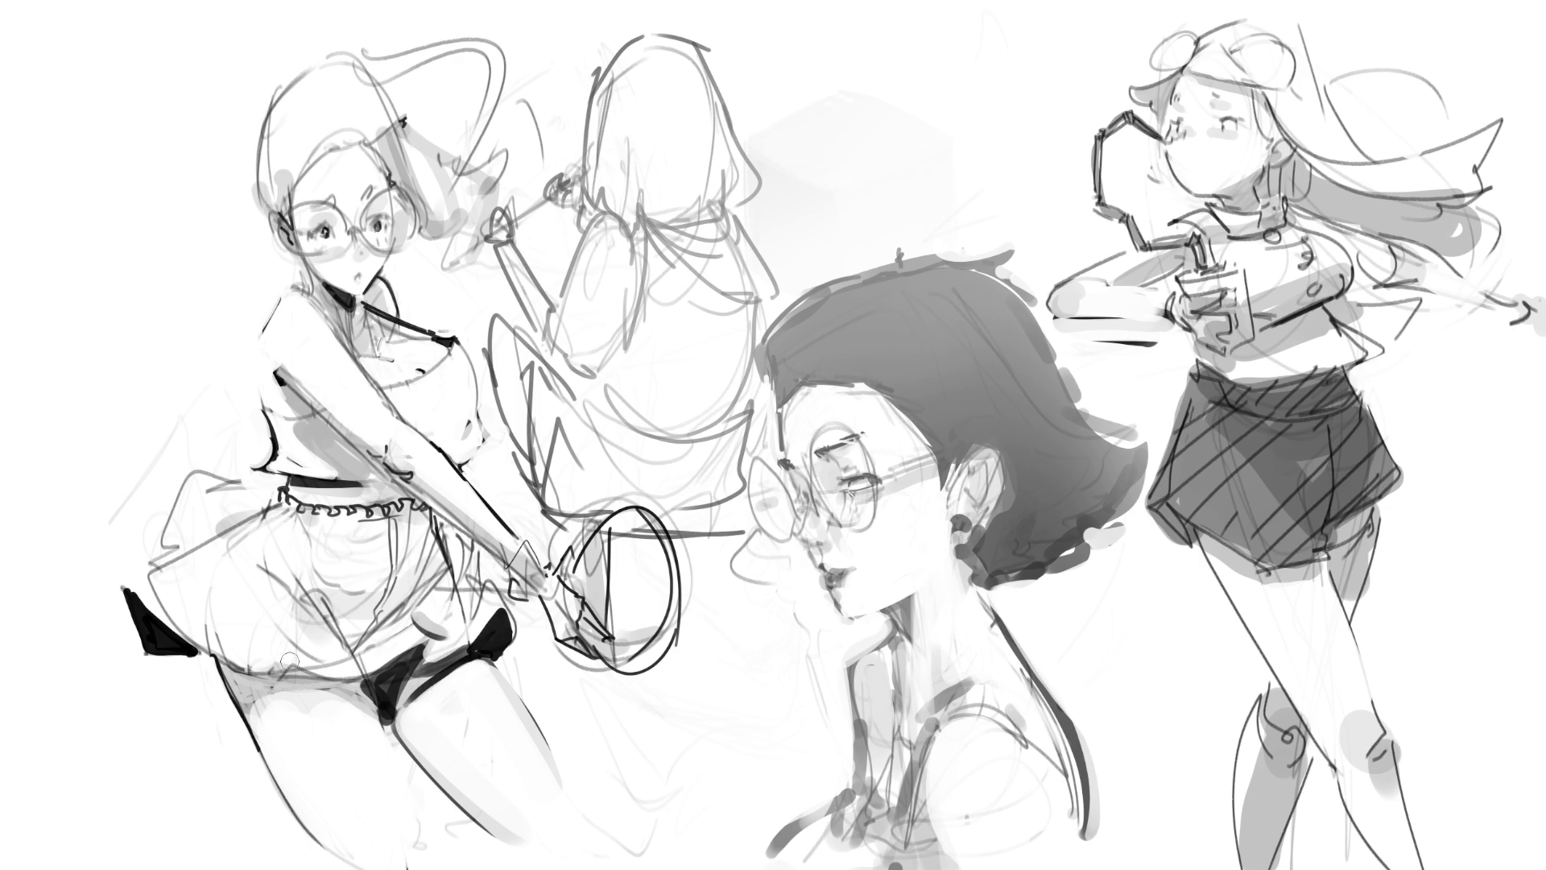
- Draw darker fold lines on the skirt and shade its left ruffled edge grey
drag(252, 662, 285, 614)
drag(286, 614, 289, 662)
key(ctrl+z)
key(ctrl+z)
drag(298, 606, 292, 661)
mouse_move(290, 604)
mouse_down()
mouse_move(290, 673)
mouse_move(314, 625)
mouse_move(334, 634)
mouse_move(314, 643)
mouse_move(306, 624)
mouse_up()
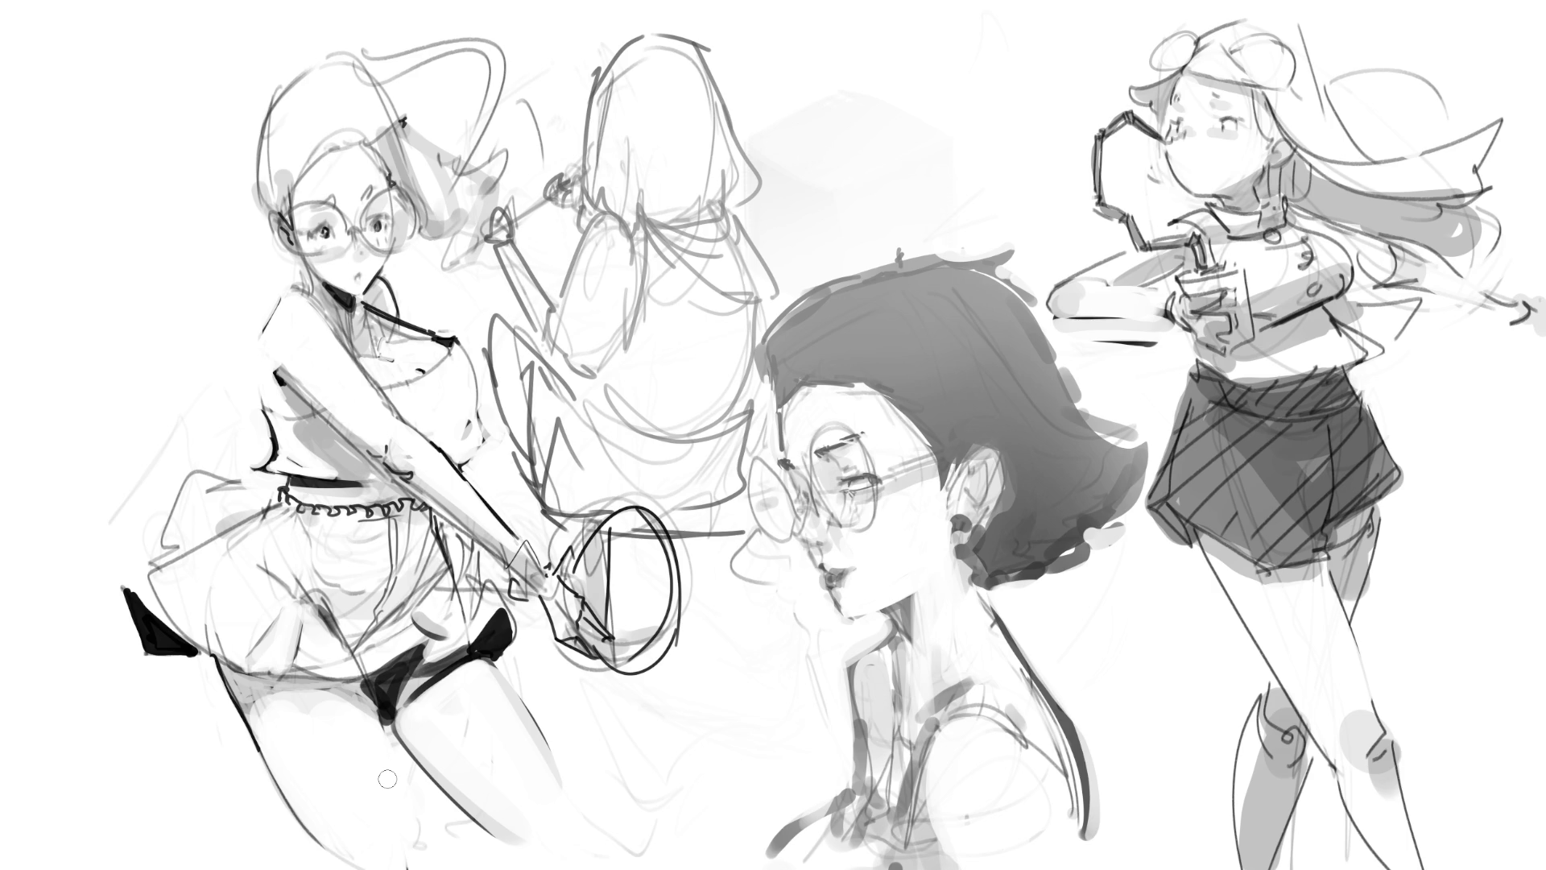
mouse_move(150, 558)
mouse_down()
mouse_move(173, 516)
mouse_move(208, 525)
mouse_move(189, 495)
mouse_move(201, 500)
mouse_move(190, 515)
mouse_move(172, 489)
mouse_move(154, 556)
mouse_move(248, 515)
mouse_move(211, 527)
mouse_up()
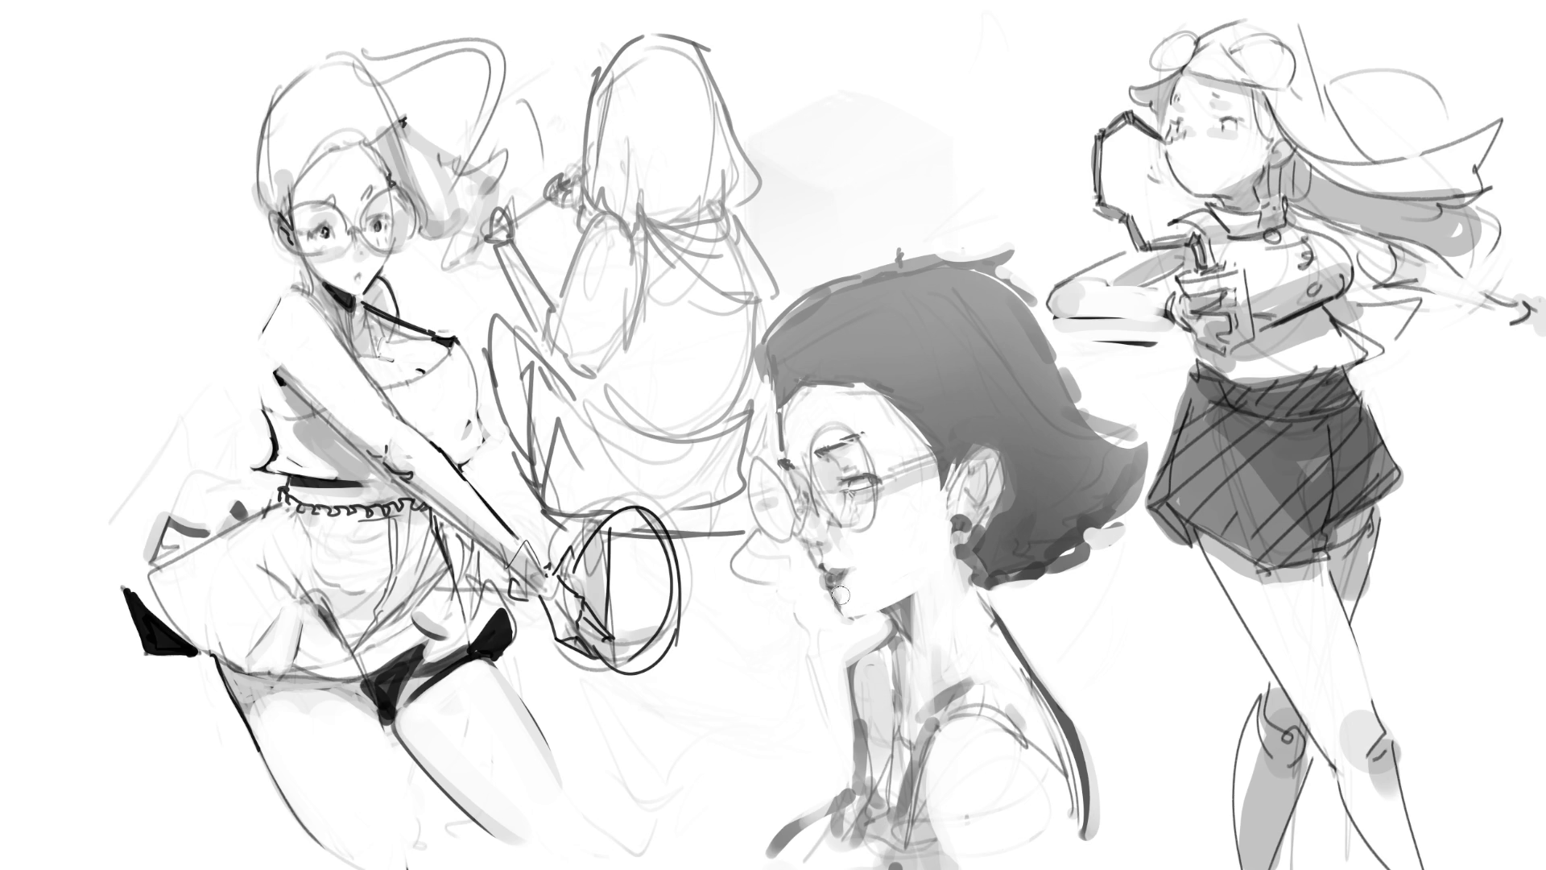
- Try several strokes on the lips and from the glasses toward the chin, undoing each one
drag(842, 581, 844, 583)
key(ctrl+z)
drag(808, 481, 860, 613)
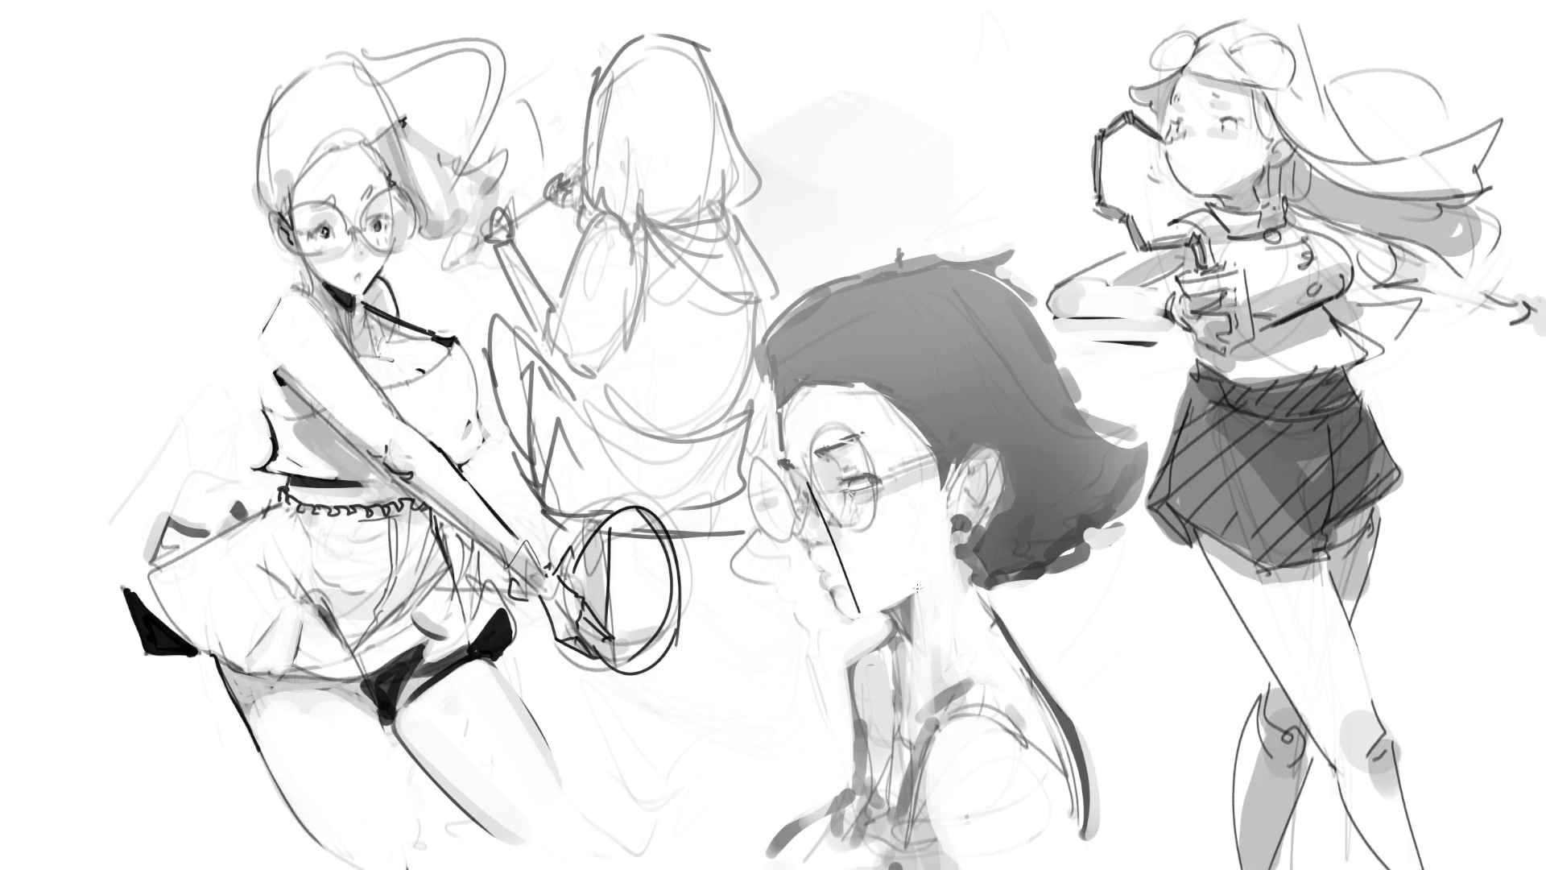
key(ctrl+z)
drag(807, 476, 829, 555)
key(ctrl+z)
key(ctrl+z)
drag(787, 400, 815, 514)
key(ctrl+z)
drag(810, 486, 857, 656)
key(ctrl+z)
- Draw a lip line across the mouth and darken the lower lip and corner
drag(816, 572, 860, 571)
drag(818, 581, 841, 589)
drag(852, 575, 863, 563)
- With a larger brush, paint light tone over the lips and reduce the mouth to a thin line
key(bracketright)
mouse_move(821, 559)
mouse_down()
mouse_move(841, 586)
mouse_move(813, 573)
mouse_move(837, 592)
mouse_move(811, 558)
mouse_move(855, 630)
mouse_move(869, 612)
mouse_move(856, 602)
mouse_move(849, 621)
mouse_up()
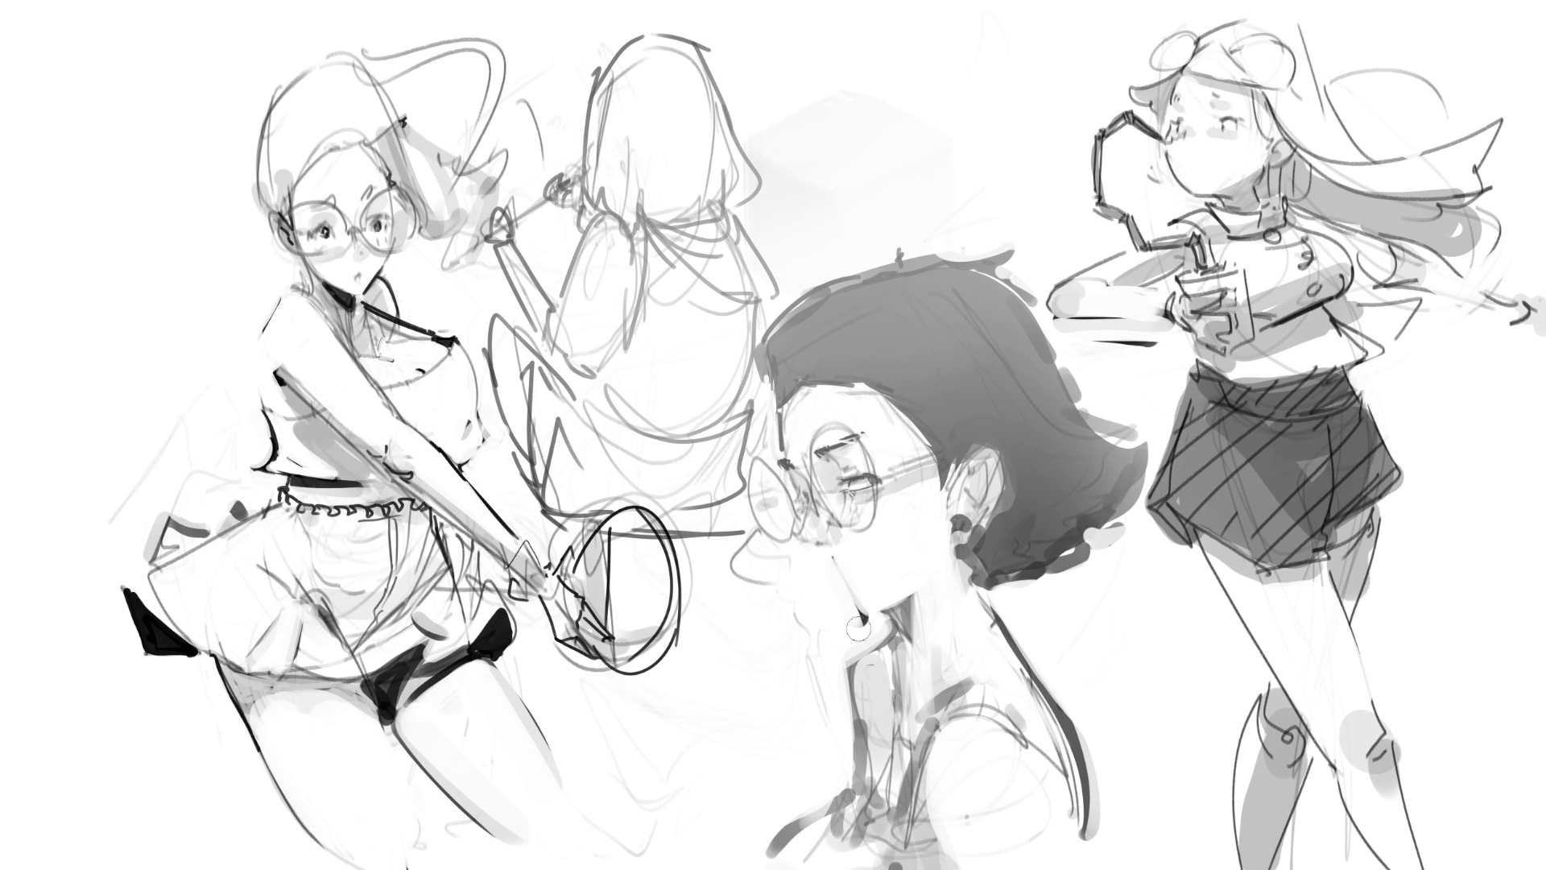
drag(799, 541, 865, 643)
mouse_move(846, 554)
mouse_down()
mouse_move(881, 605)
mouse_move(845, 584)
mouse_up()
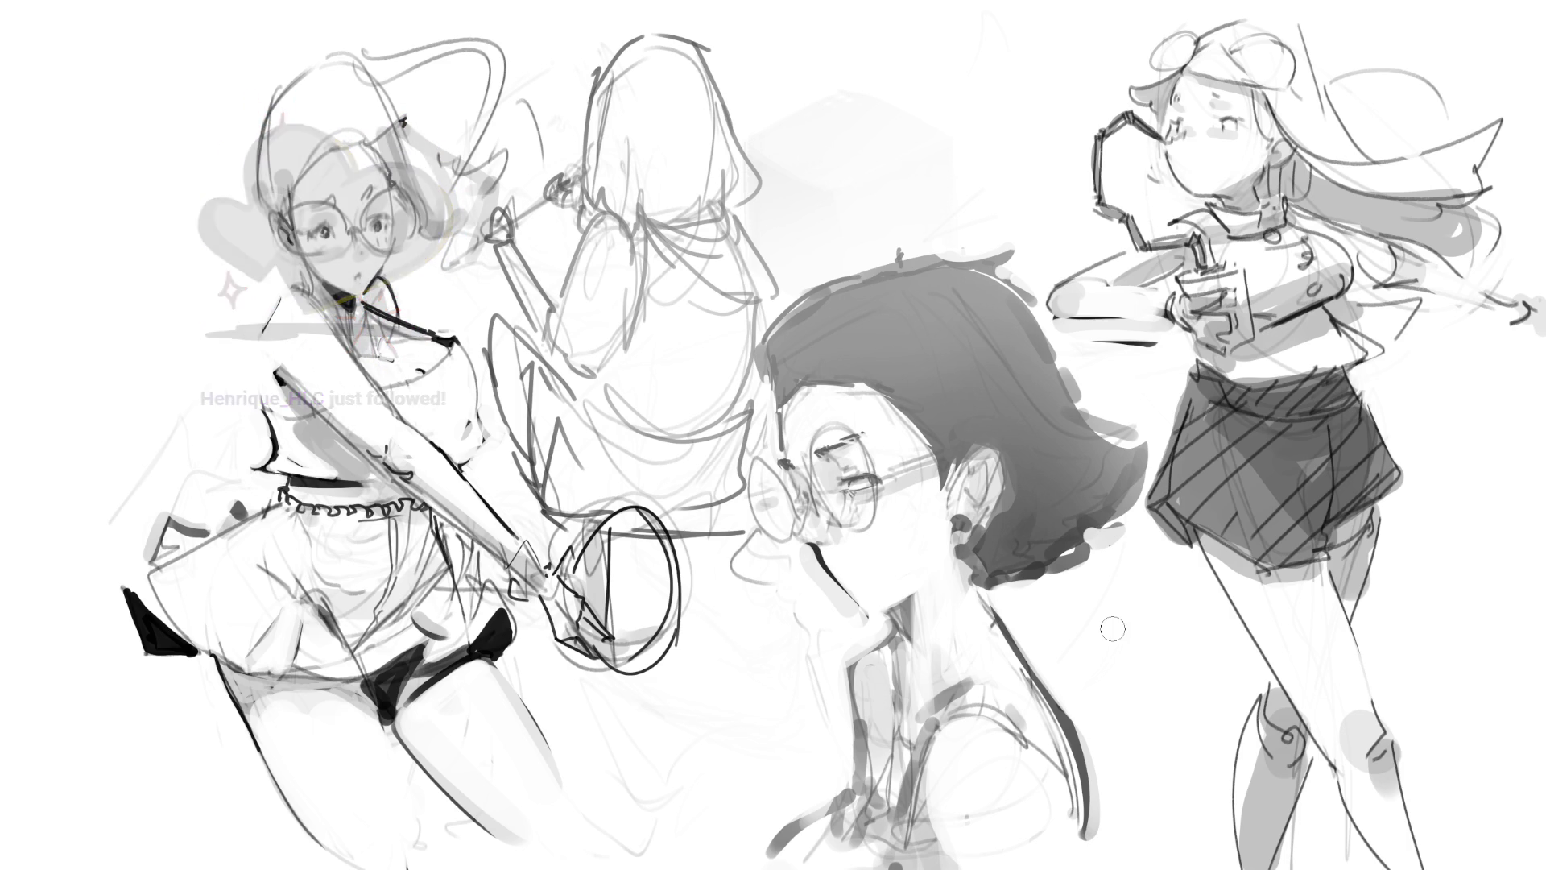
- Dab grey blush on the cheek, lighten the jaw, darken the temple and add a dashed cheek line
click(933, 523)
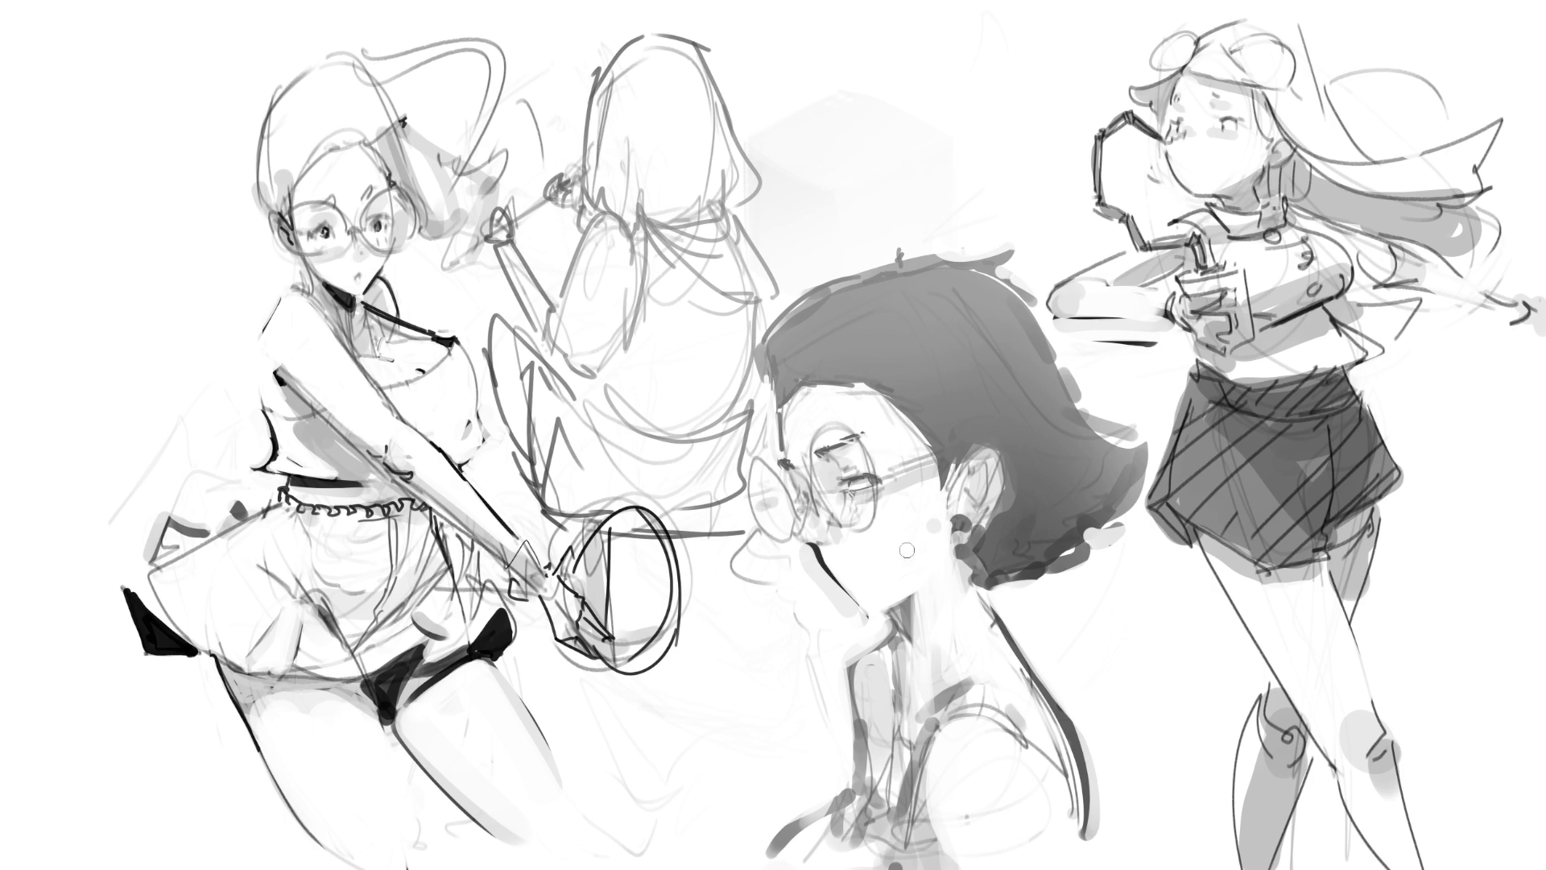
mouse_move(829, 555)
mouse_down()
mouse_move(796, 559)
mouse_move(850, 588)
mouse_move(846, 538)
mouse_move(846, 620)
mouse_move(861, 607)
mouse_up()
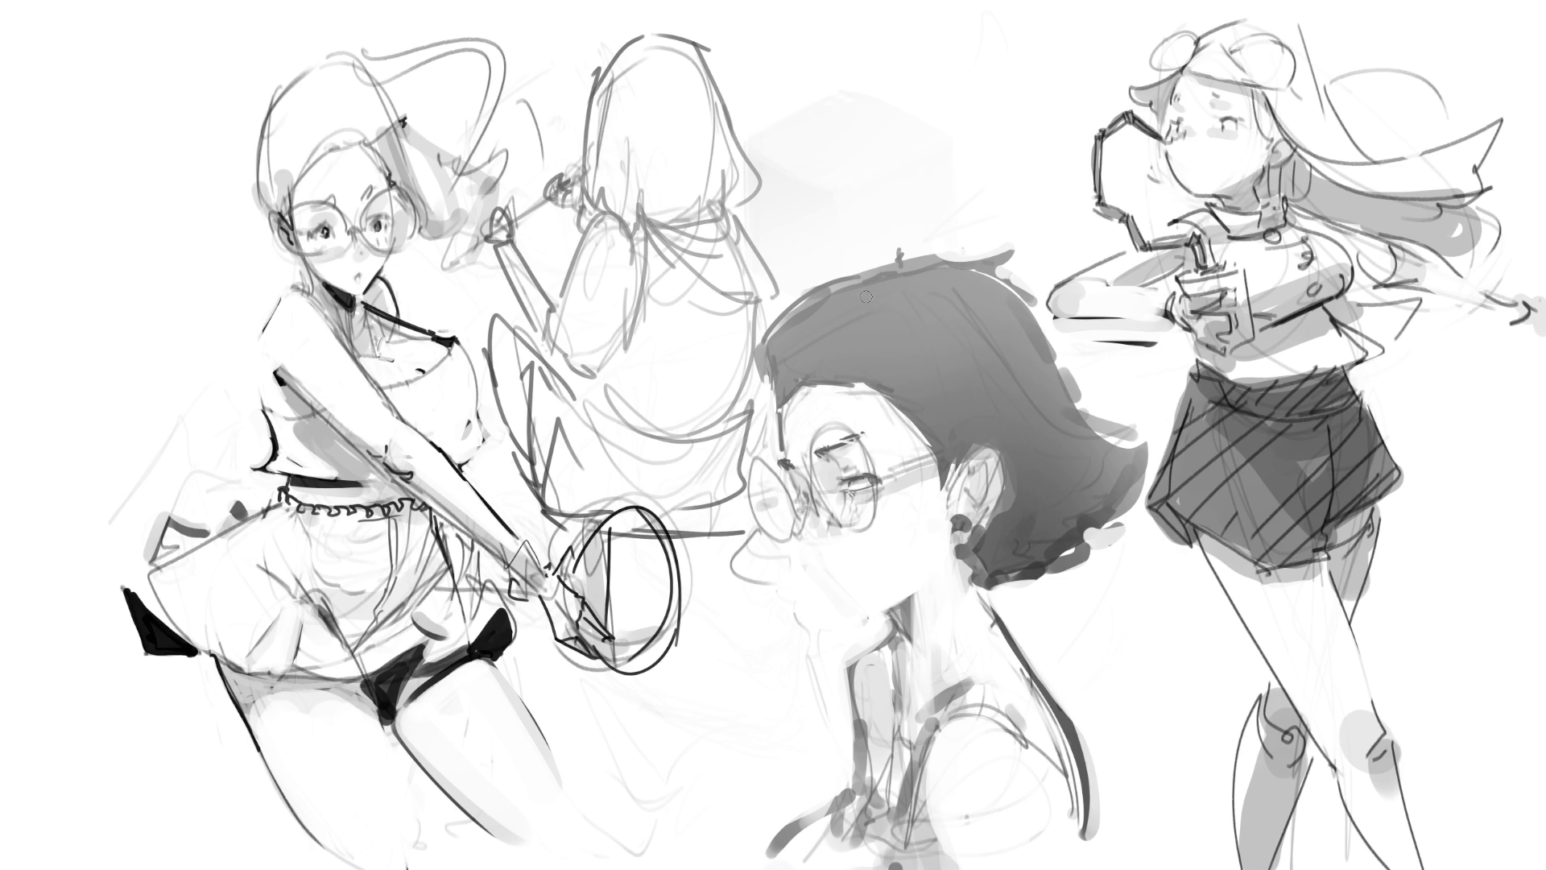
mouse_move(781, 406)
mouse_down()
mouse_move(782, 458)
mouse_move(843, 441)
mouse_up()
mouse_move(794, 541)
mouse_down()
mouse_move(840, 536)
mouse_move(799, 528)
mouse_move(828, 587)
mouse_move(854, 571)
mouse_up()
- Curve the lip line into a smile and add a chin line under the mouth
mouse_move(826, 570)
mouse_down()
mouse_move(868, 559)
mouse_move(850, 576)
mouse_move(877, 555)
mouse_up()
mouse_move(812, 567)
mouse_down()
mouse_move(850, 573)
mouse_move(843, 593)
mouse_up()
mouse_move(829, 592)
mouse_down()
mouse_move(865, 617)
mouse_move(825, 644)
mouse_move(894, 612)
mouse_up()
key(ctrl+z)
key(ctrl+z)
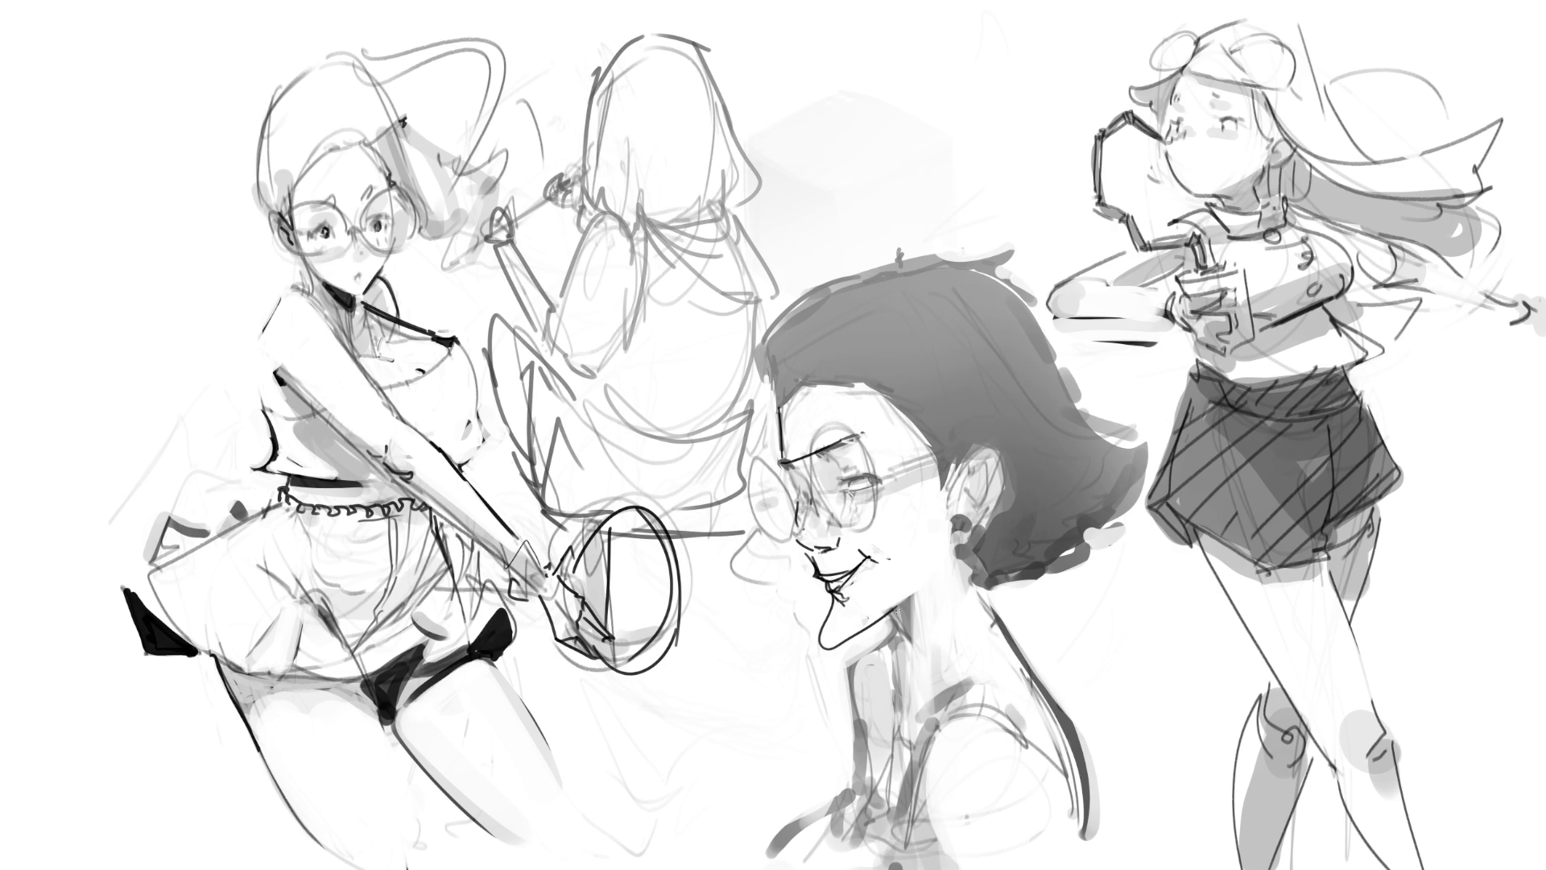
- Try short chin strokes below the lip, undoing them back to a single curving chin line
key(ctrl+z)
mouse_move(820, 580)
mouse_down()
mouse_move(834, 641)
mouse_move(839, 616)
mouse_up()
key(ctrl+z)
mouse_move(829, 591)
mouse_down()
mouse_move(828, 647)
mouse_move(909, 596)
mouse_move(831, 603)
mouse_up()
key(ctrl+z)
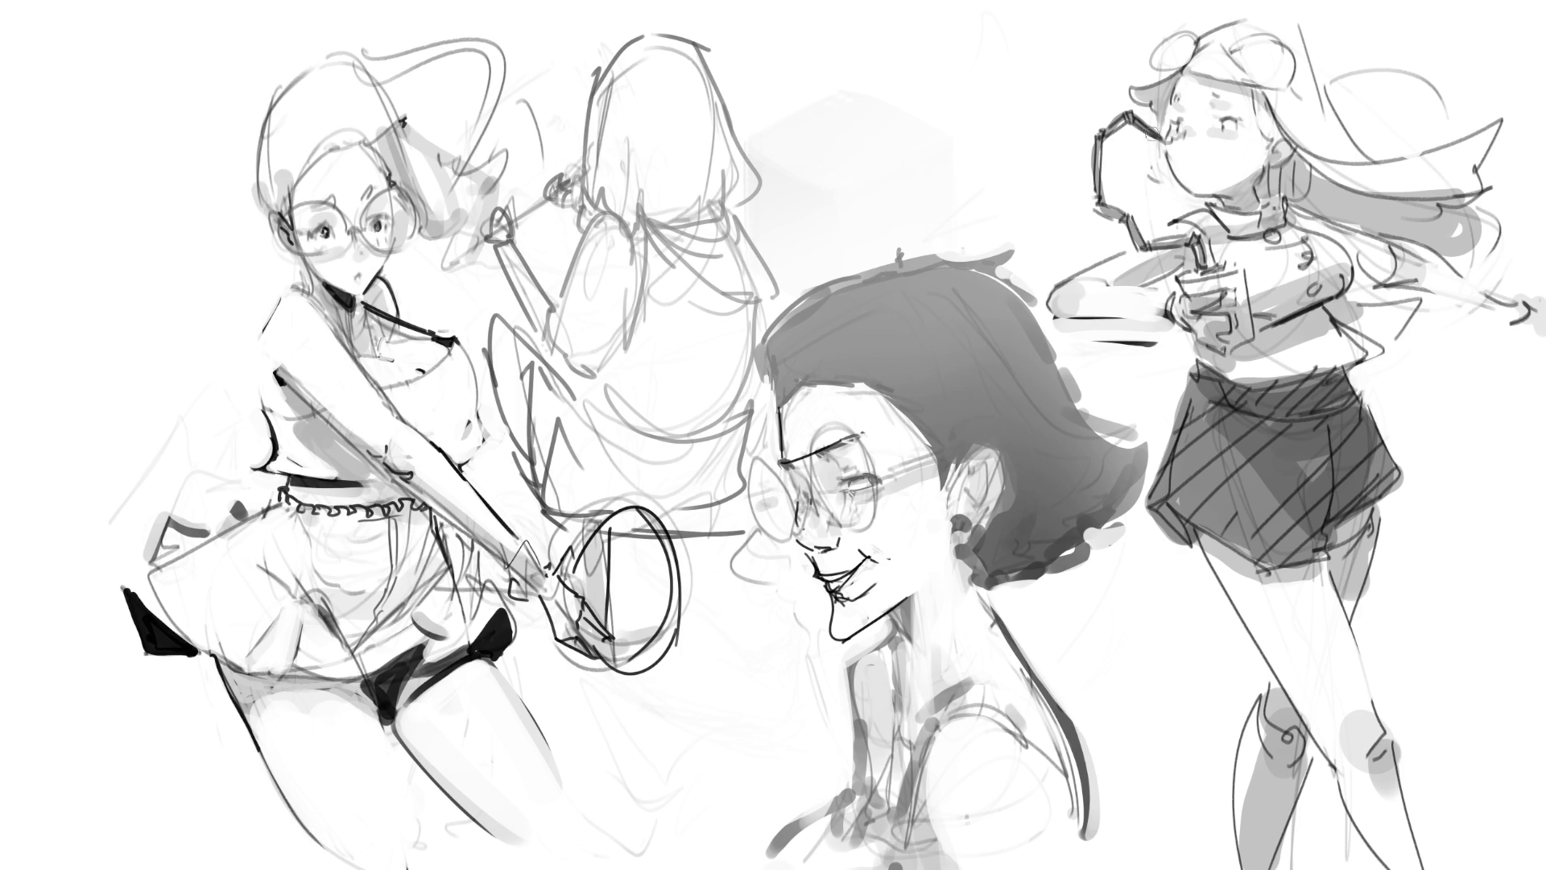
- Add and darken a curved stroke along the right girl's cheek, lightening beside it
mouse_move(1158, 145)
mouse_down()
mouse_move(1148, 171)
mouse_move(1165, 188)
mouse_up()
drag(1161, 145, 1167, 177)
drag(1160, 161, 1171, 179)
drag(1166, 170, 1173, 185)
key(ctrl+z)
- Cover the smile with light tone, redraw a softer chin curve and extend the glasses' arm toward the ear
mouse_move(899, 538)
mouse_down()
mouse_move(850, 556)
mouse_move(853, 573)
mouse_move(868, 557)
mouse_move(862, 588)
mouse_move(853, 571)
mouse_move(834, 604)
mouse_move(838, 645)
mouse_move(814, 573)
mouse_move(844, 643)
mouse_up()
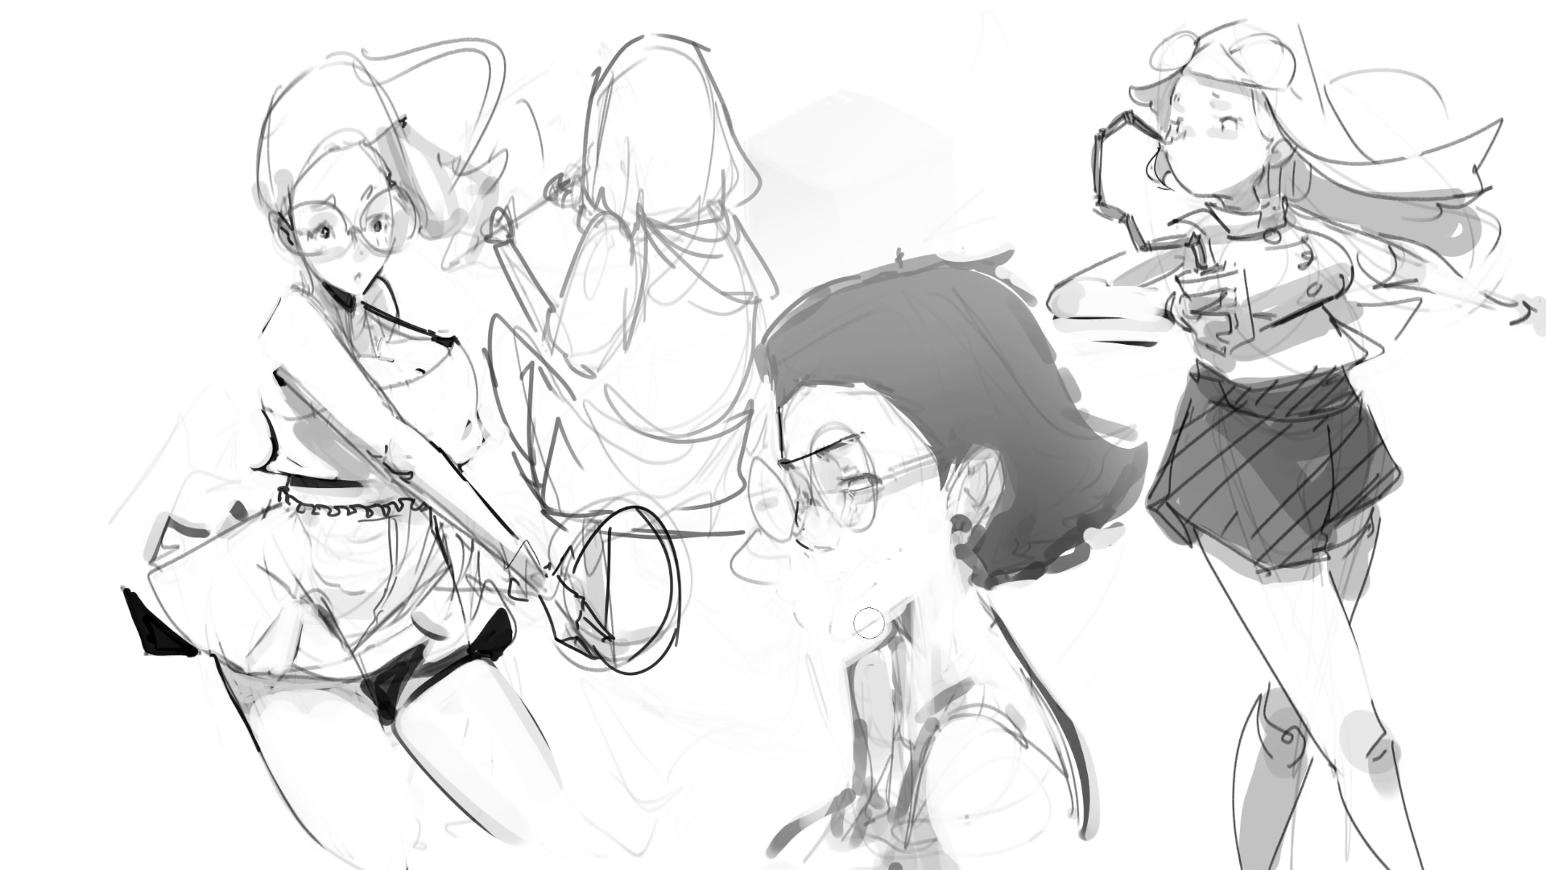
mouse_move(805, 564)
mouse_down()
mouse_move(889, 610)
mouse_move(795, 561)
mouse_move(812, 625)
mouse_move(918, 623)
mouse_up()
drag(832, 534, 882, 570)
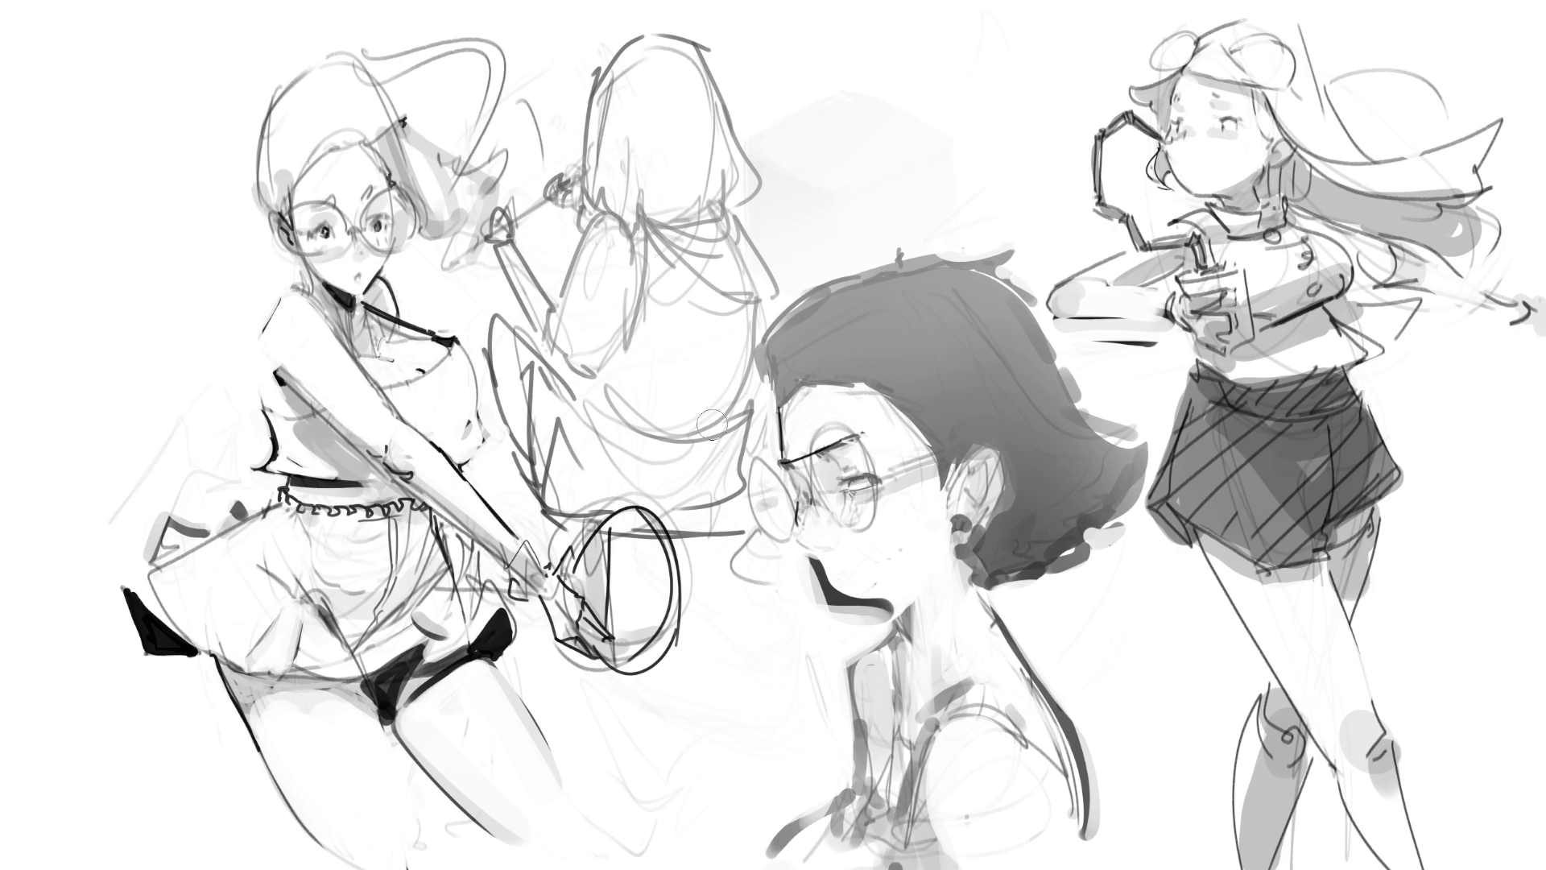
drag(783, 468, 794, 488)
key(bracketright)
- Lighten the old glasses-frame stroke and add dark strands along the fringe
drag(794, 457, 802, 455)
mouse_move(780, 414)
mouse_down()
mouse_move(791, 369)
mouse_move(898, 377)
mouse_move(913, 399)
mouse_up()
drag(921, 452, 938, 430)
- Outline the hair's left, top and spiky right edges, mark the ear and redraw the left lens
mouse_move(777, 427)
mouse_down()
mouse_move(768, 338)
mouse_move(895, 257)
mouse_up()
mouse_move(939, 246)
mouse_down()
mouse_move(982, 279)
mouse_move(1025, 258)
mouse_move(1096, 422)
mouse_up()
mouse_move(1100, 417)
mouse_down()
mouse_move(1135, 400)
mouse_move(1123, 443)
mouse_up()
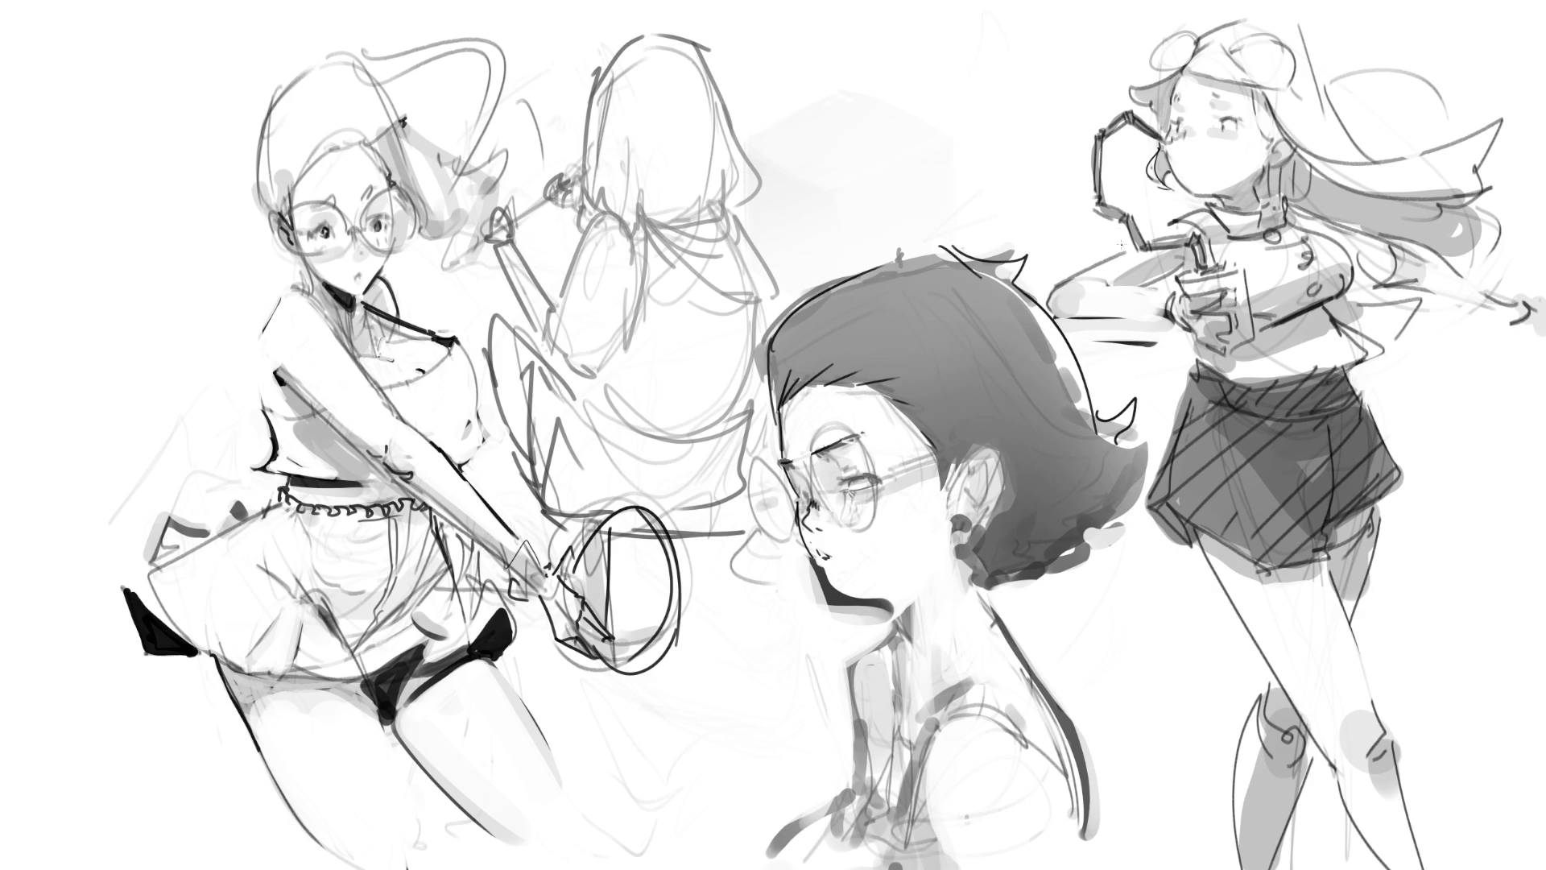
mouse_move(926, 493)
mouse_down()
mouse_move(948, 449)
mouse_move(959, 482)
mouse_up()
mouse_move(793, 466)
mouse_down()
mouse_move(765, 530)
mouse_move(792, 546)
mouse_move(804, 511)
mouse_move(870, 493)
mouse_move(869, 544)
mouse_move(810, 504)
mouse_move(866, 483)
mouse_move(842, 470)
mouse_move(847, 489)
mouse_up()
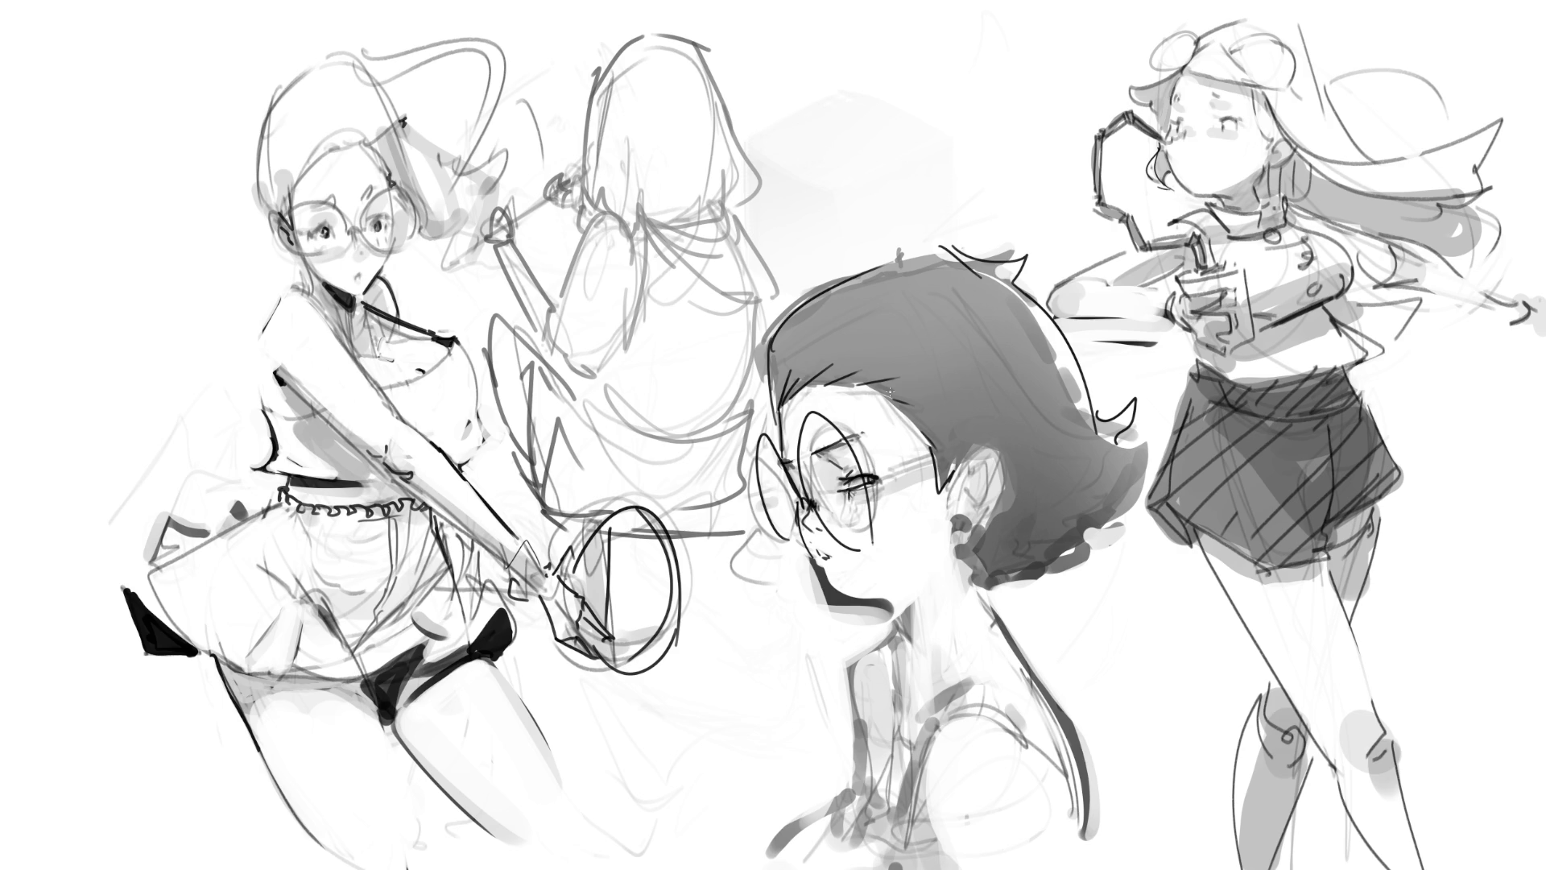
- Draw the glasses' bridge and far temple arm, then redraw the ear as a smaller curve
mouse_move(818, 489)
mouse_down()
mouse_move(798, 498)
mouse_move(794, 481)
mouse_move(983, 448)
mouse_up()
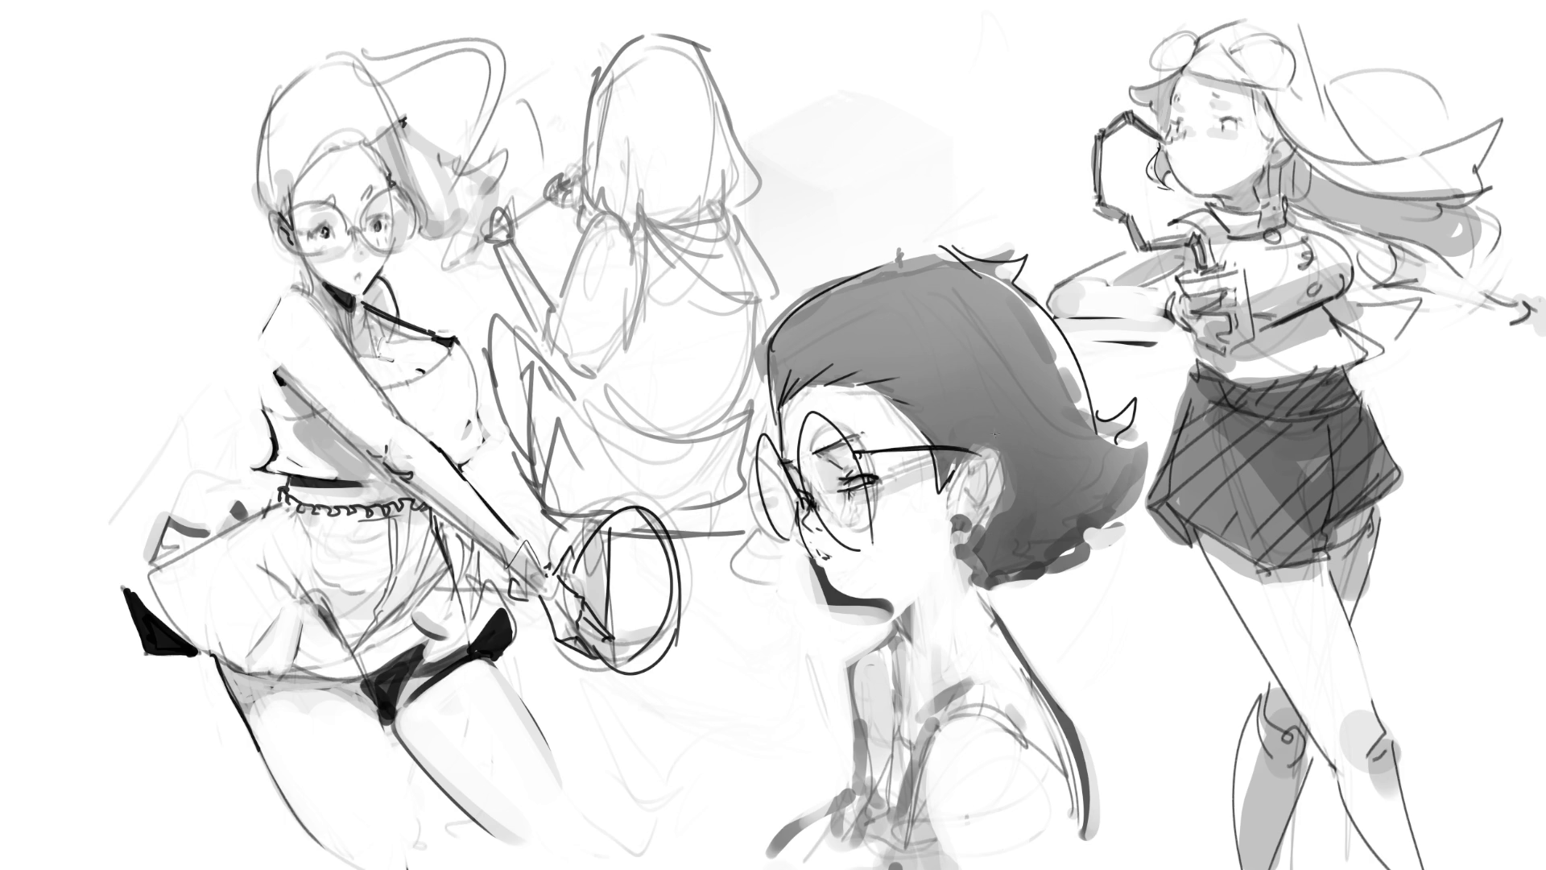
drag(787, 476, 762, 471)
mouse_move(972, 443)
mouse_down()
mouse_move(986, 522)
mouse_move(966, 521)
mouse_up()
key(ctrl+z)
mouse_move(971, 442)
mouse_down()
mouse_move(984, 474)
mouse_move(955, 544)
mouse_move(975, 473)
mouse_move(997, 496)
mouse_up()
- Darken the earring, add a dark neck stroke and lighten the lower neck
drag(963, 506, 953, 564)
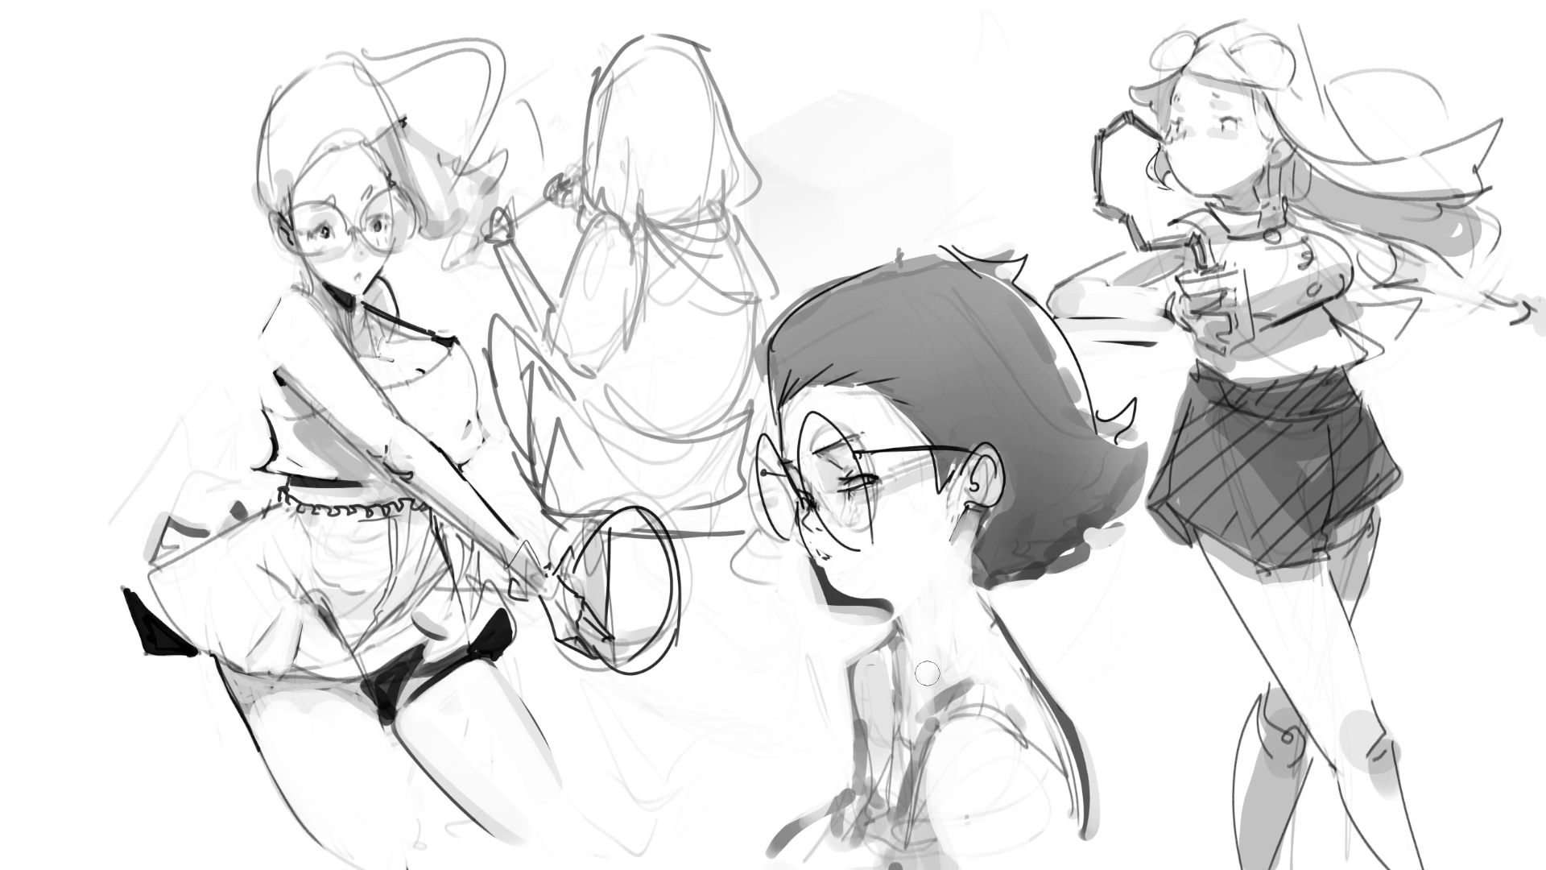
mouse_move(902, 592)
mouse_down()
mouse_move(928, 672)
mouse_move(903, 597)
mouse_move(923, 610)
mouse_move(902, 590)
mouse_up()
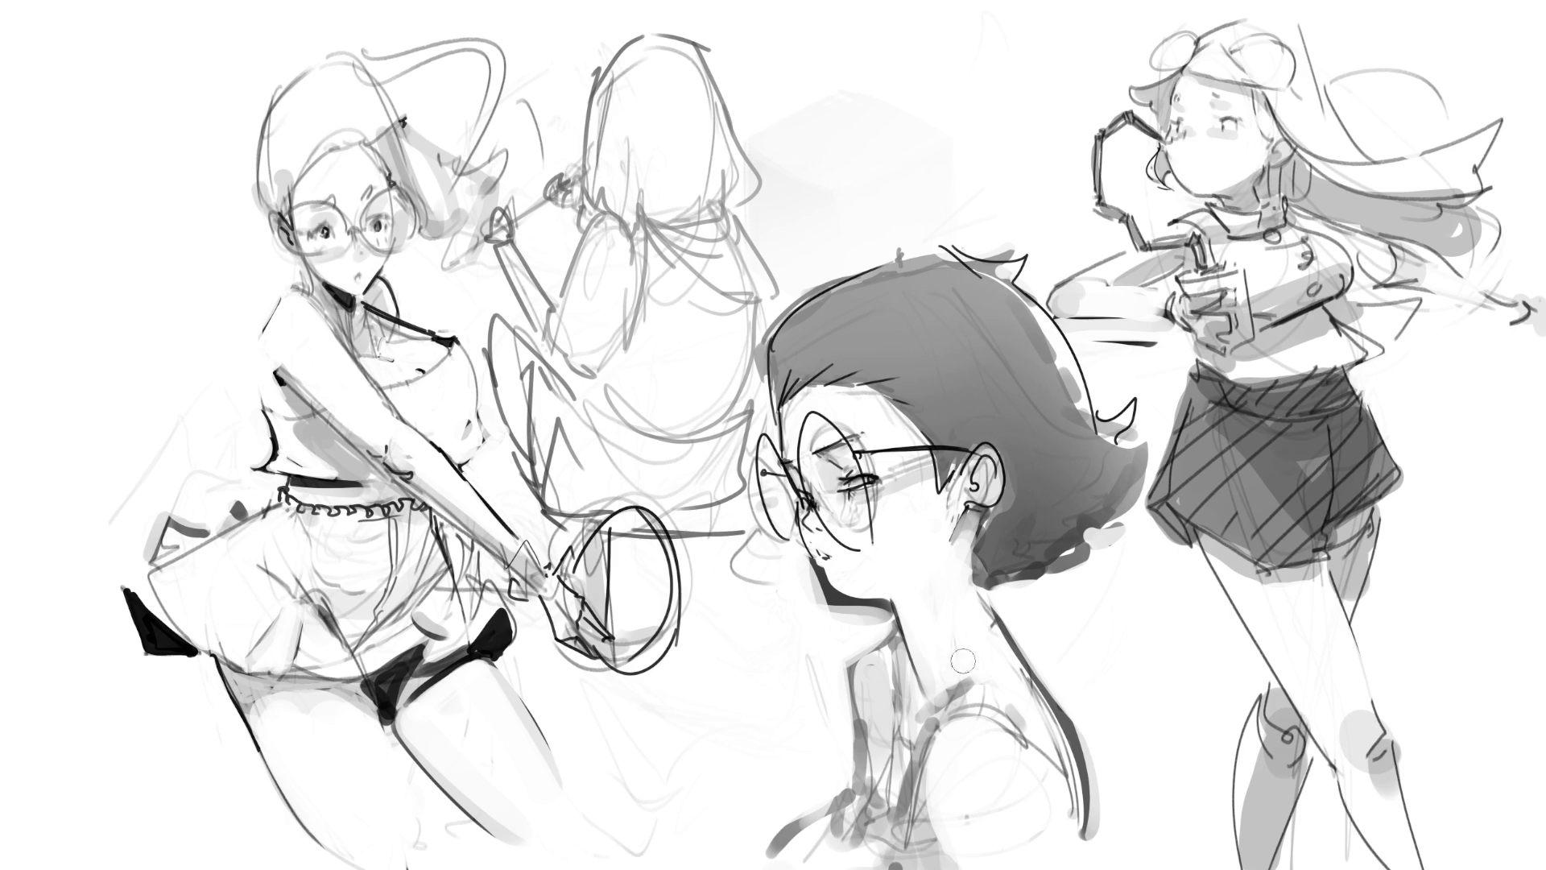
drag(921, 652, 923, 640)
drag(916, 632, 906, 716)
- Paint the neck's right contour in grey, redraw it softer, and lighten around the collar and shoulder
mouse_move(960, 615)
mouse_down()
mouse_move(926, 701)
mouse_move(959, 600)
mouse_move(921, 709)
mouse_up()
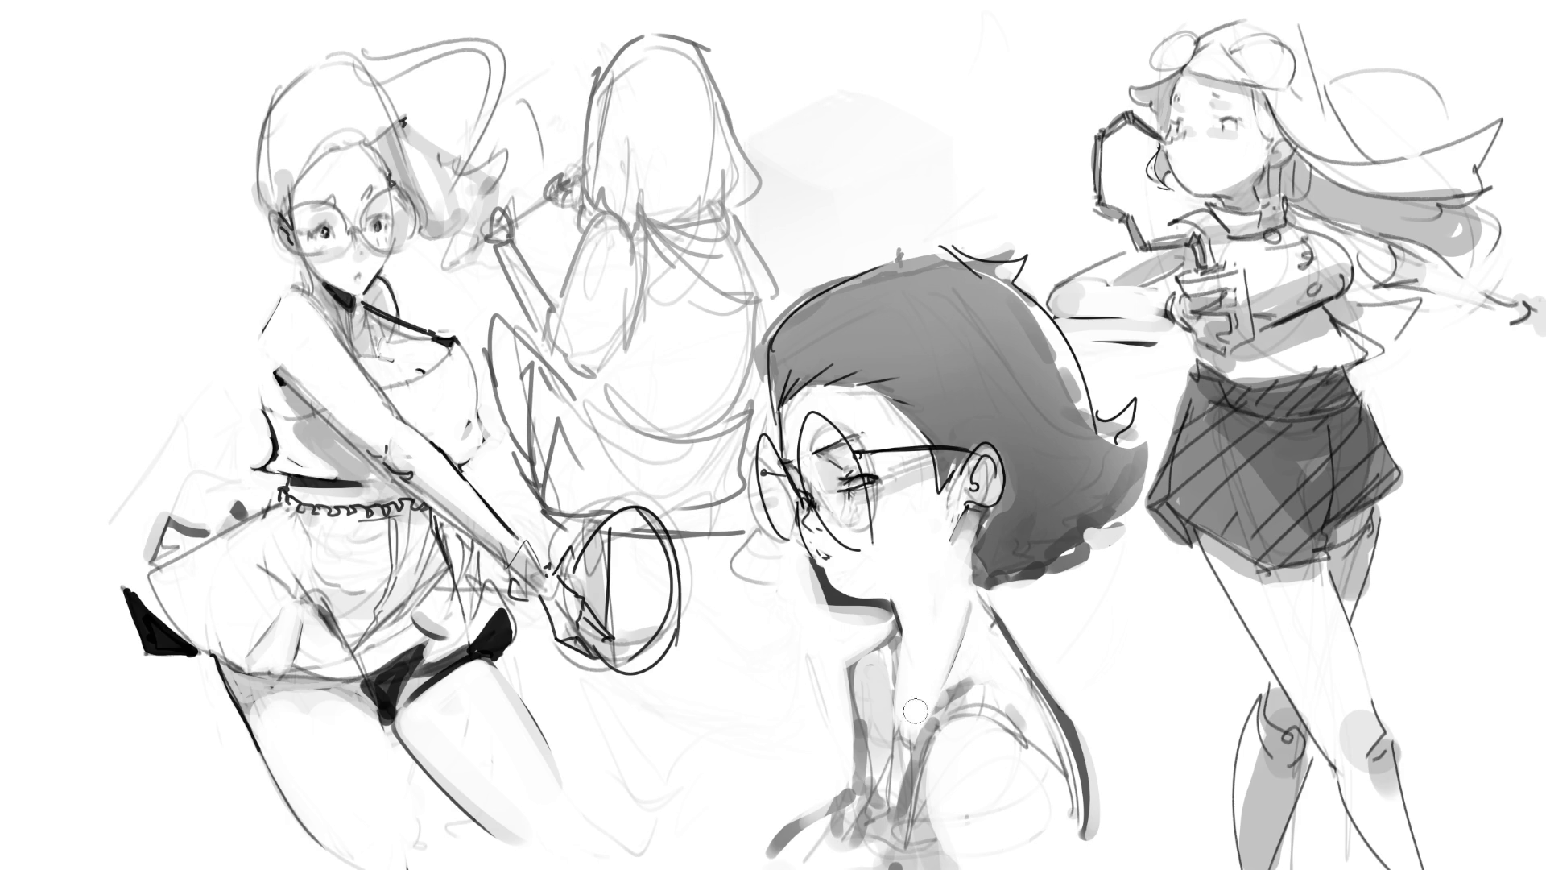
drag(986, 581, 1083, 777)
drag(1013, 624, 1095, 846)
mouse_move(959, 735)
mouse_down()
mouse_move(999, 701)
mouse_move(950, 748)
mouse_move(950, 821)
mouse_move(1004, 822)
mouse_up()
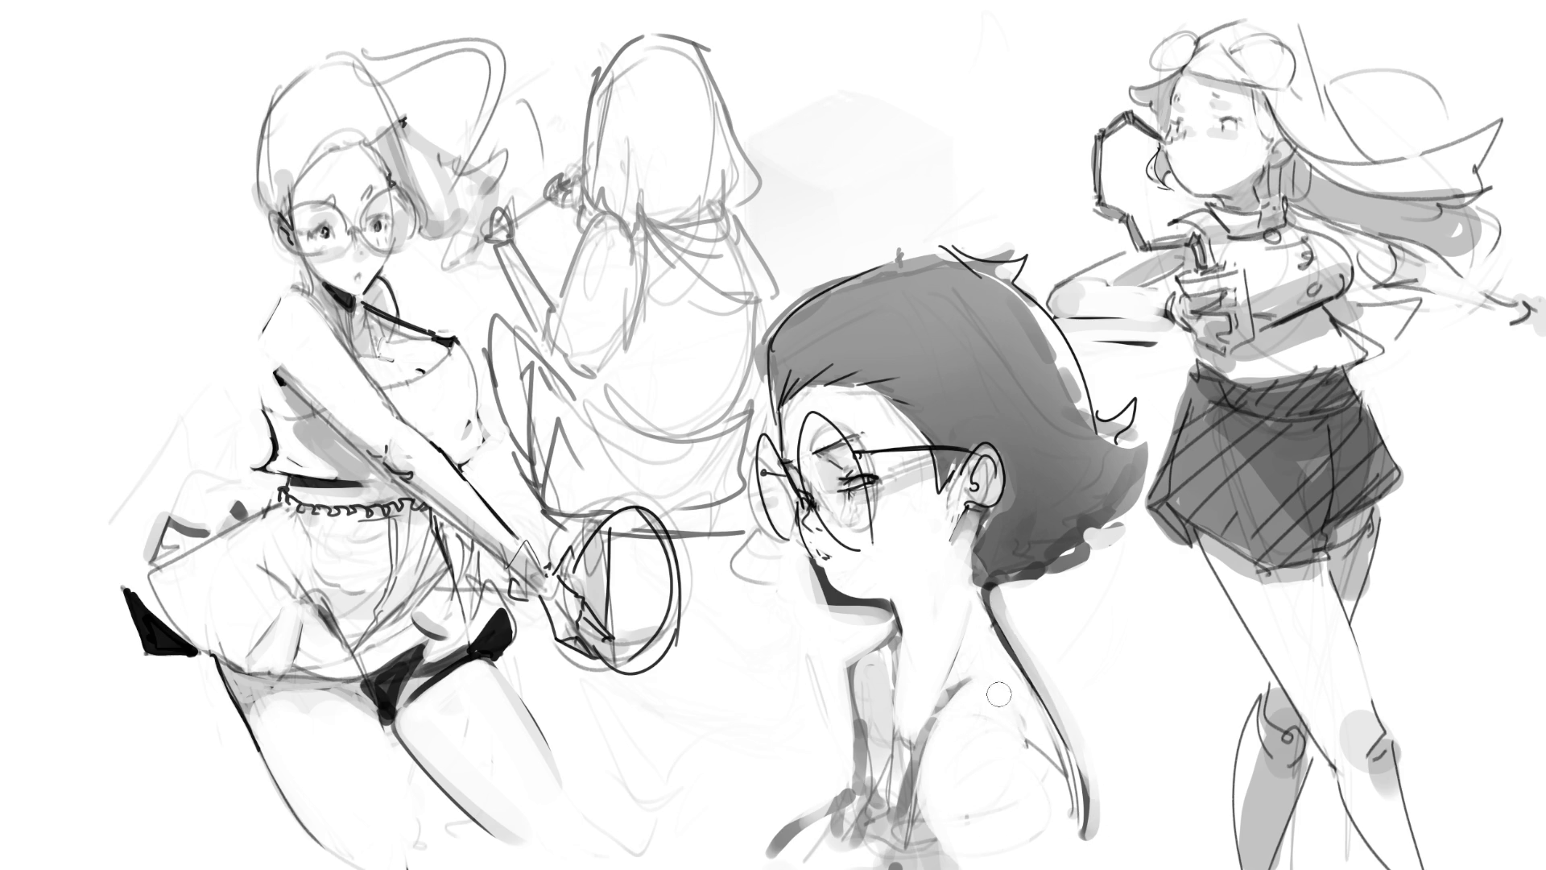
- Draw a dark contour down the left neck and shoulder, then paint white over the lower shoulder line
mouse_move(895, 612)
mouse_down()
mouse_move(844, 709)
mouse_move(855, 780)
mouse_move(734, 855)
mouse_up()
mouse_move(828, 805)
mouse_down()
mouse_move(777, 849)
mouse_move(781, 815)
mouse_move(779, 830)
mouse_move(854, 801)
mouse_move(885, 733)
mouse_move(838, 817)
mouse_move(853, 834)
mouse_up()
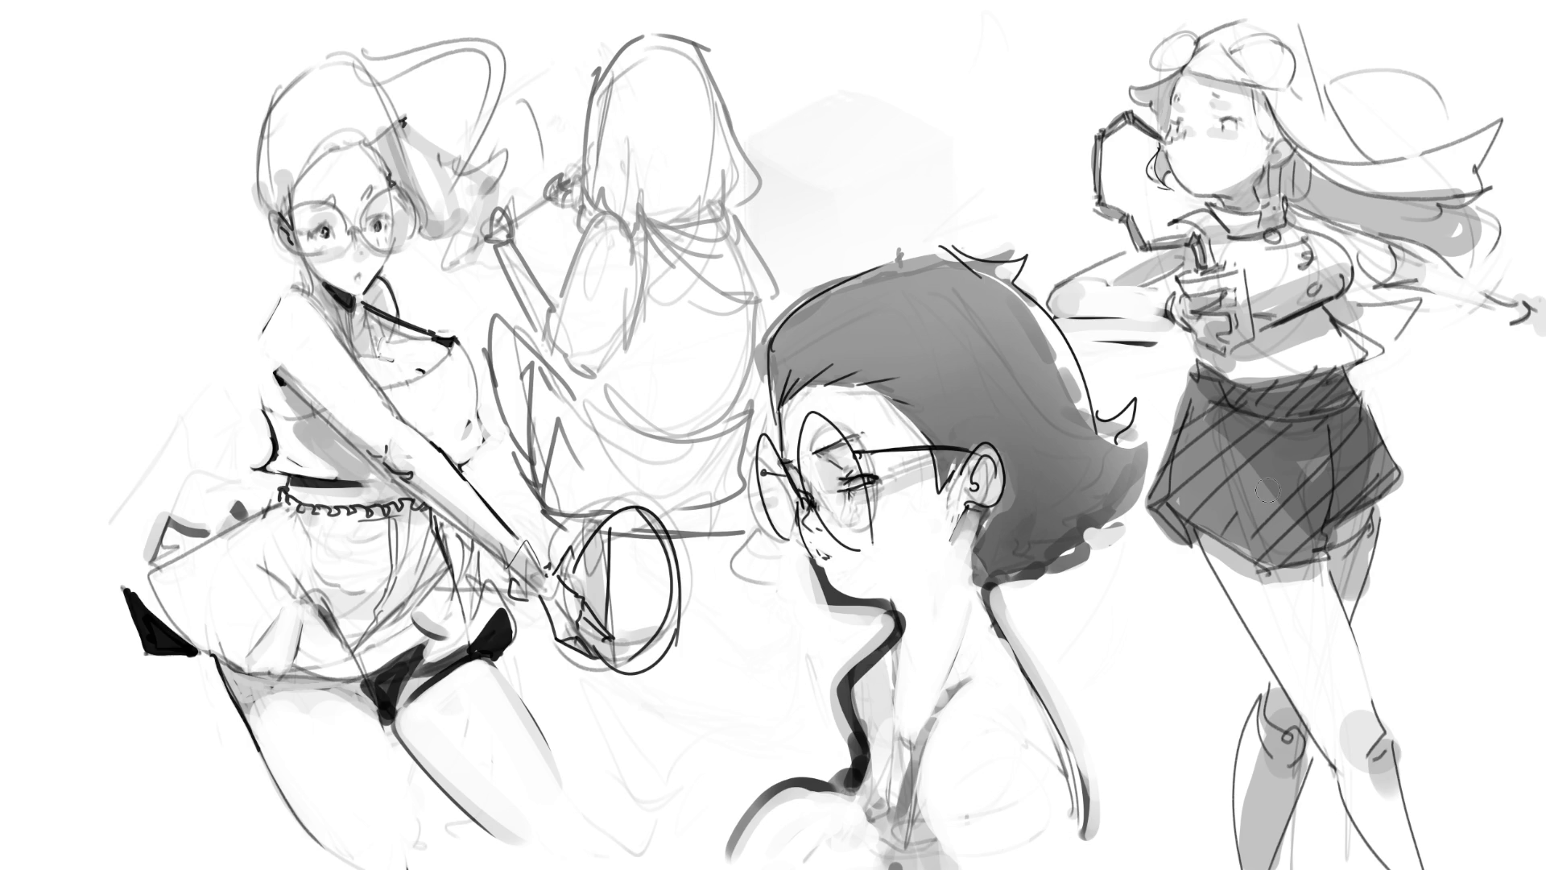
mouse_move(813, 777)
mouse_down()
mouse_move(757, 830)
mouse_move(797, 789)
mouse_move(845, 782)
mouse_move(821, 858)
mouse_move(842, 773)
mouse_move(799, 863)
mouse_move(884, 744)
mouse_move(836, 845)
mouse_move(879, 749)
mouse_move(850, 811)
mouse_move(838, 717)
mouse_move(801, 838)
mouse_move(838, 805)
mouse_move(851, 814)
mouse_move(833, 842)
mouse_move(854, 845)
mouse_move(861, 819)
mouse_up()
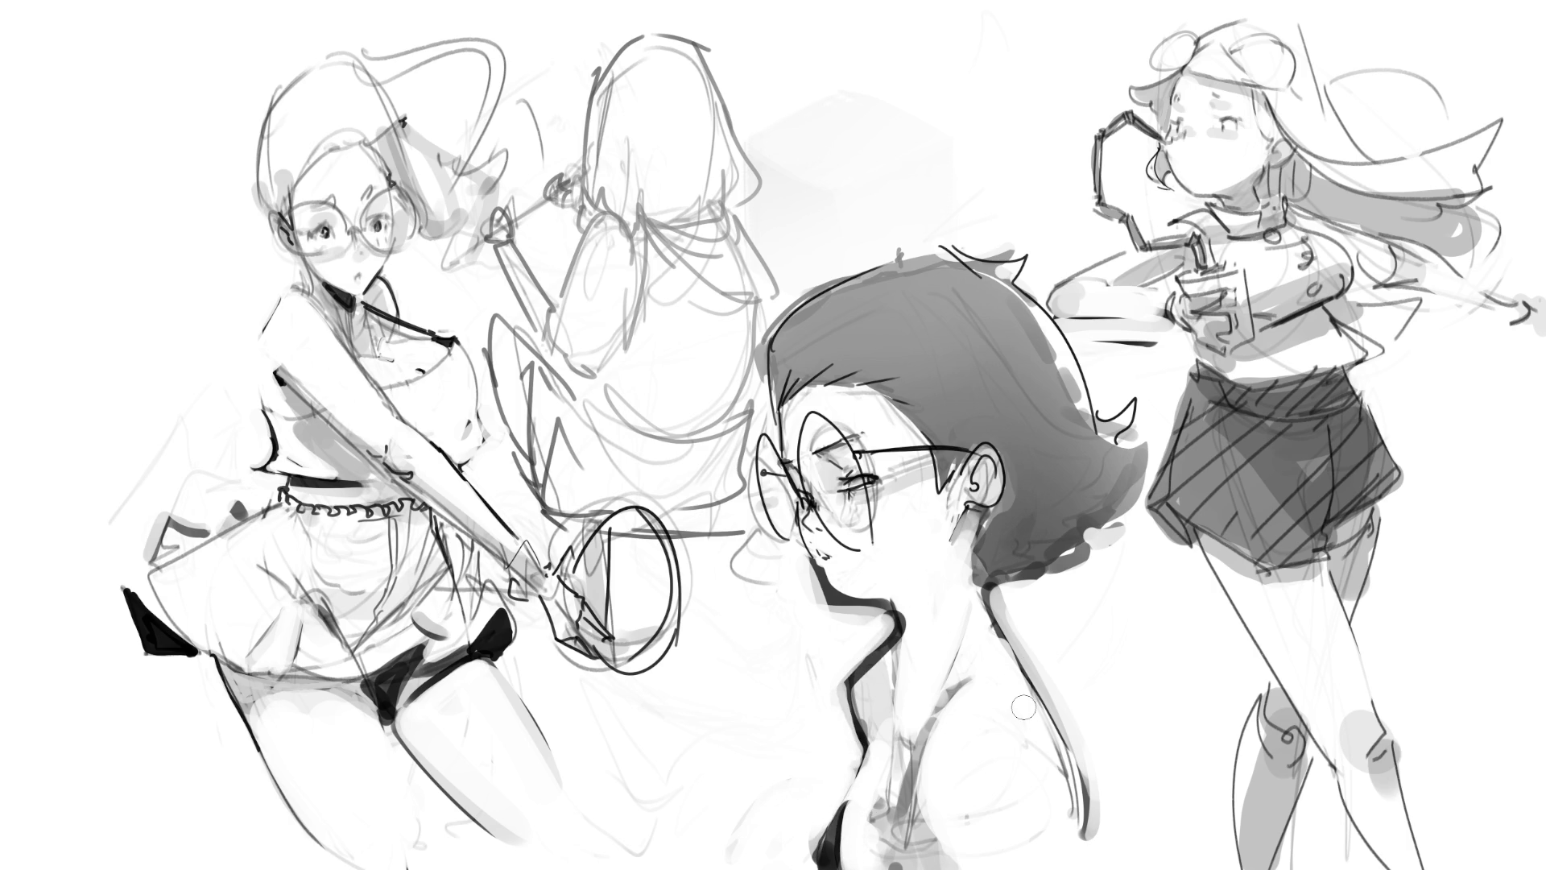
- Draw thin dark lines from behind the ear down the neck to the chest
mouse_move(906, 632)
mouse_down()
mouse_move(872, 752)
mouse_move(870, 739)
mouse_up()
key(ctrl+z)
mouse_move(964, 510)
mouse_down()
mouse_move(962, 603)
mouse_move(981, 523)
mouse_move(975, 600)
mouse_move(907, 819)
mouse_up()
mouse_move(984, 575)
mouse_down()
mouse_move(880, 869)
mouse_move(901, 869)
mouse_up()
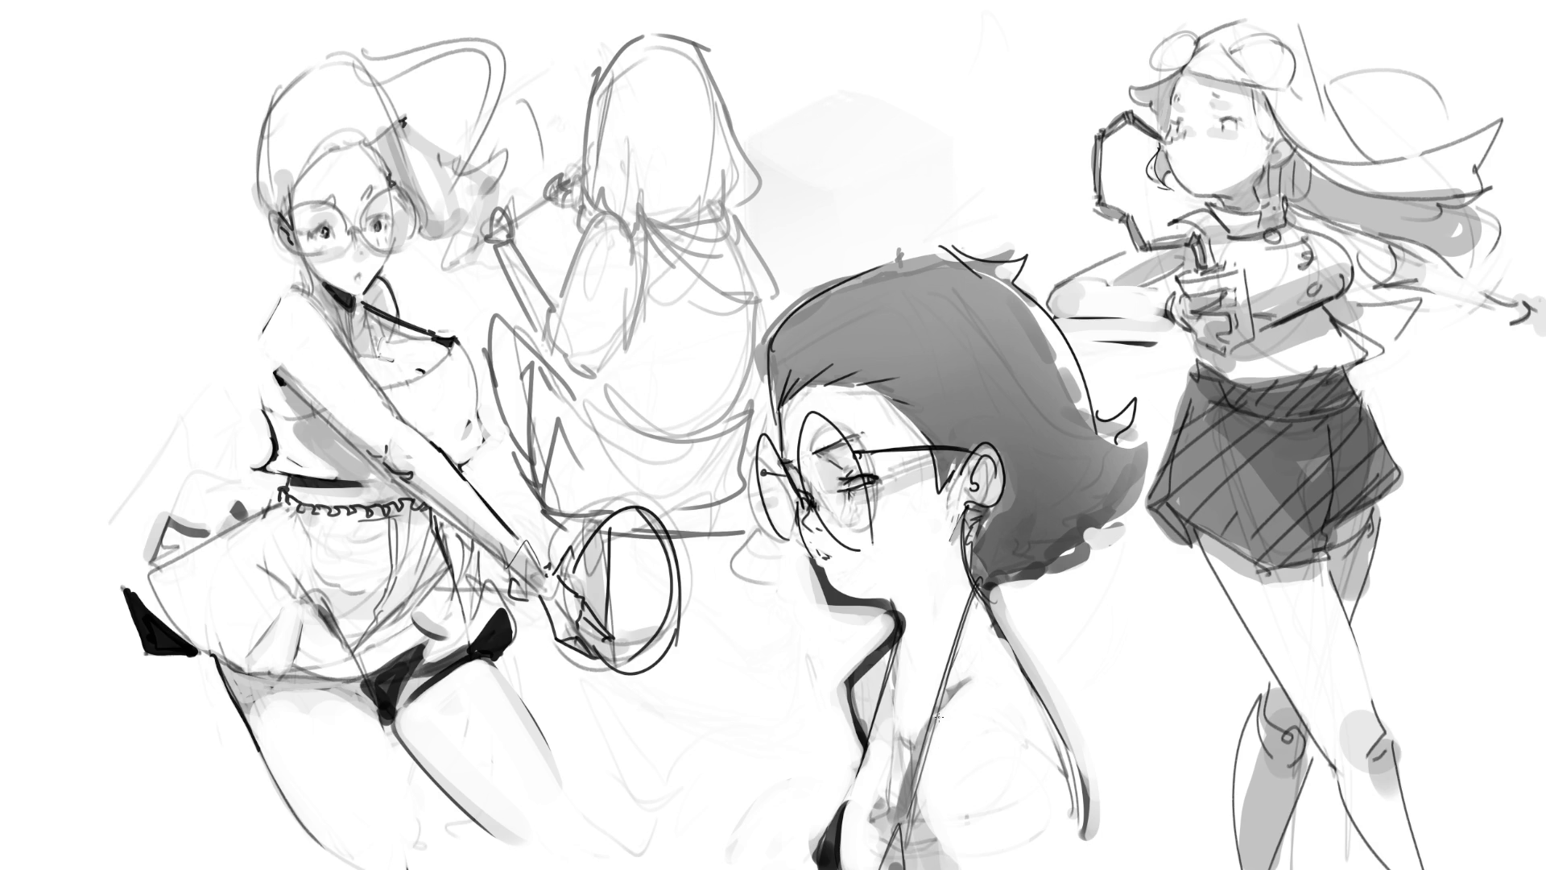
- Undo a dark fill between the neck lines, then darken the neck, chest and hair-edge lines
drag(900, 834, 892, 866)
key(ctrl+z)
key(ctrl+z)
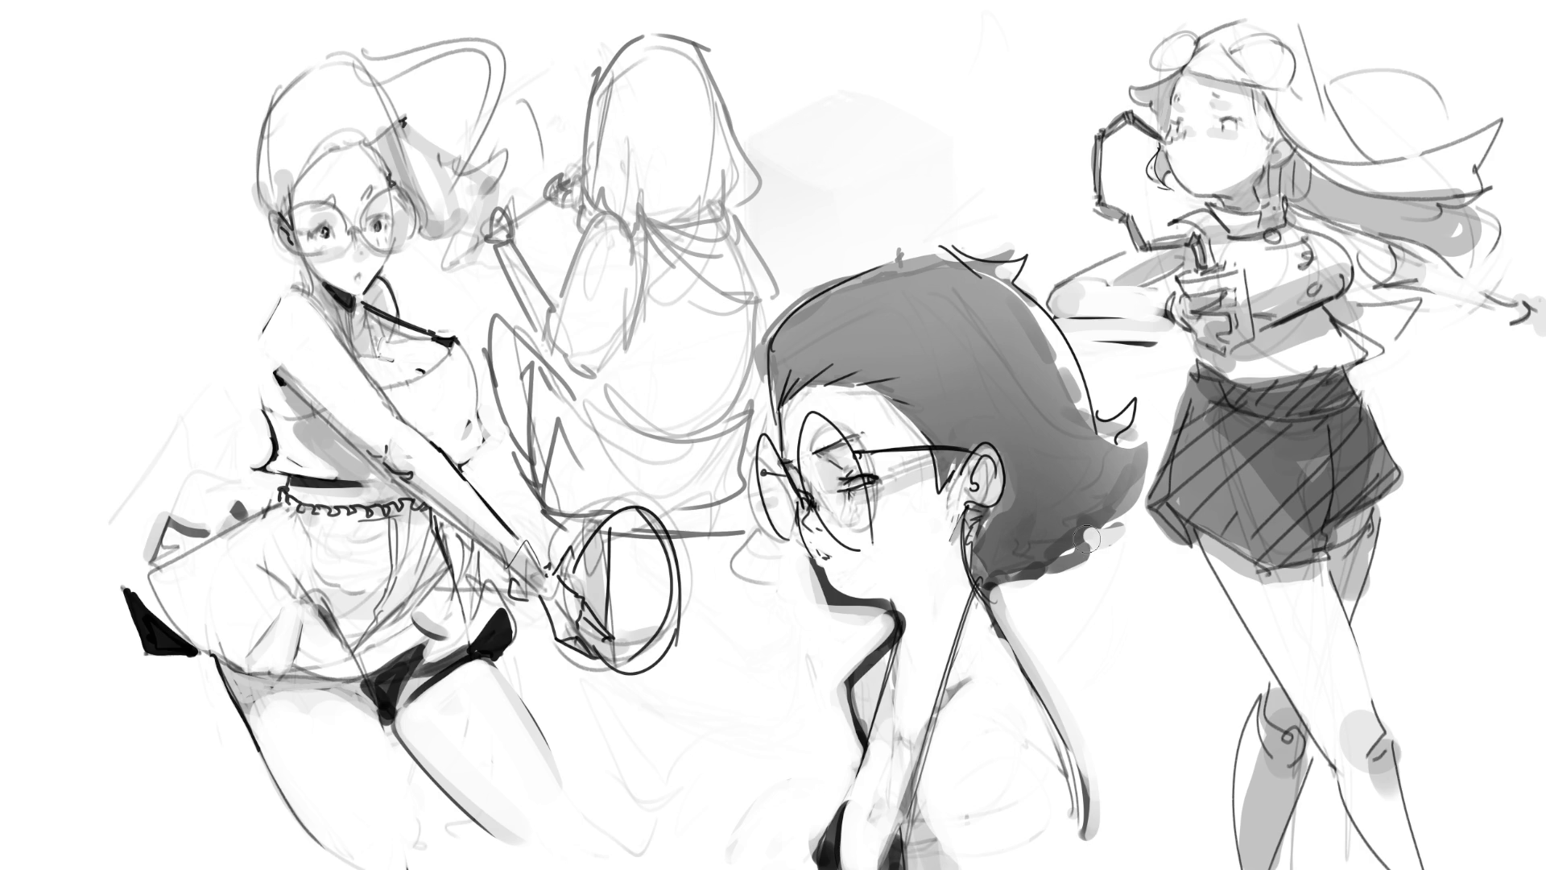
mouse_move(965, 632)
mouse_down()
mouse_move(949, 694)
mouse_move(966, 866)
mouse_up()
drag(1038, 724, 1078, 852)
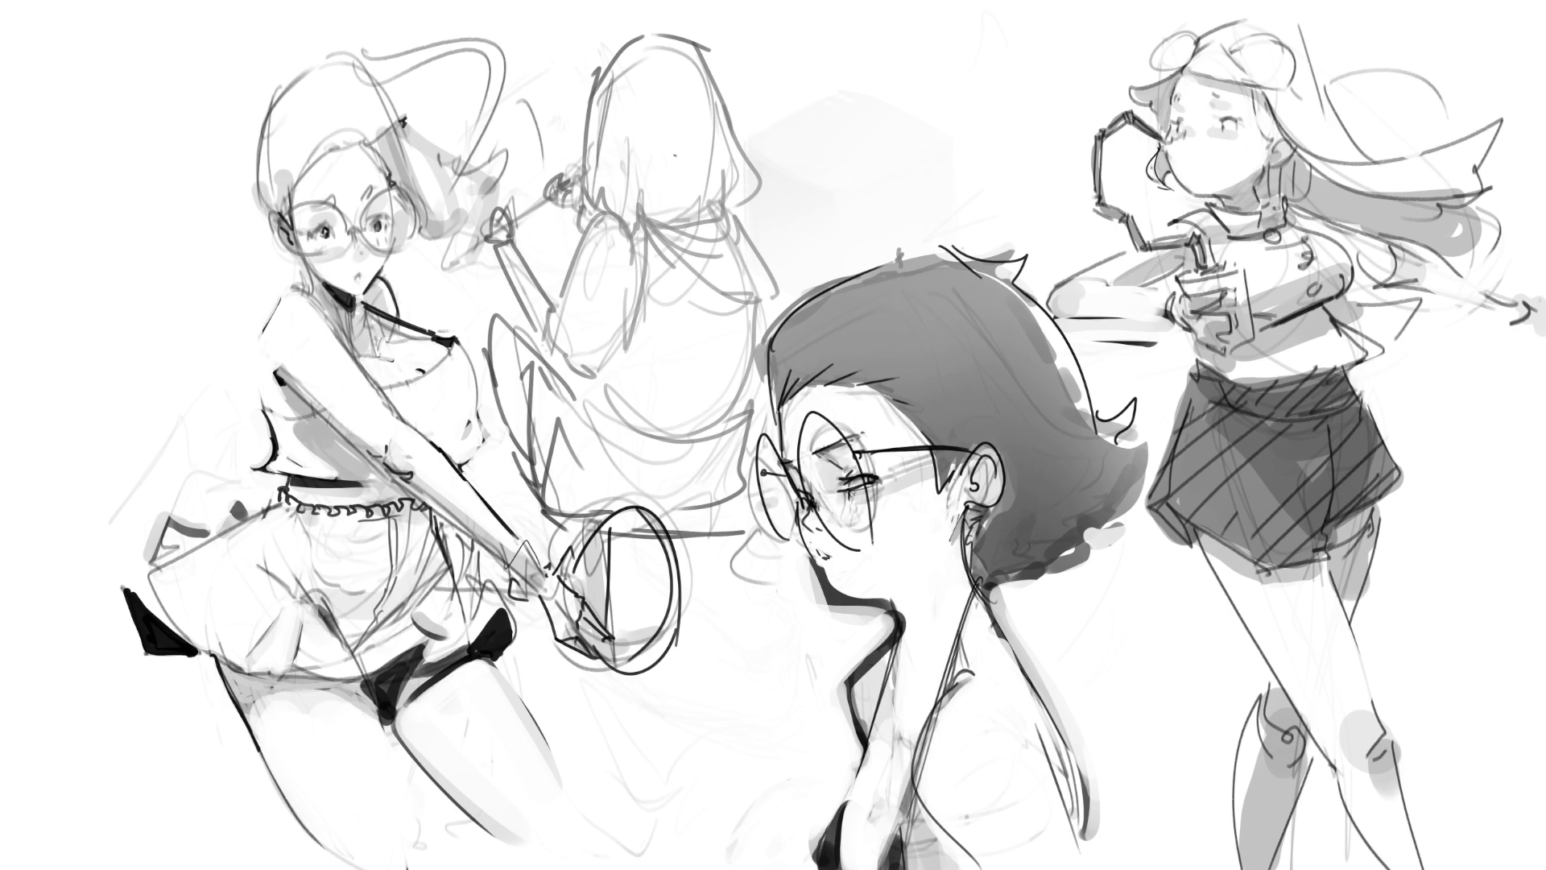
- Ink the hood's outer edges dark and draw its inner folds and bottom edge
mouse_move(595, 69)
mouse_down()
mouse_move(576, 210)
mouse_move(676, 22)
mouse_move(749, 135)
mouse_up()
mouse_move(706, 30)
mouse_down()
mouse_move(767, 200)
mouse_move(687, 240)
mouse_up()
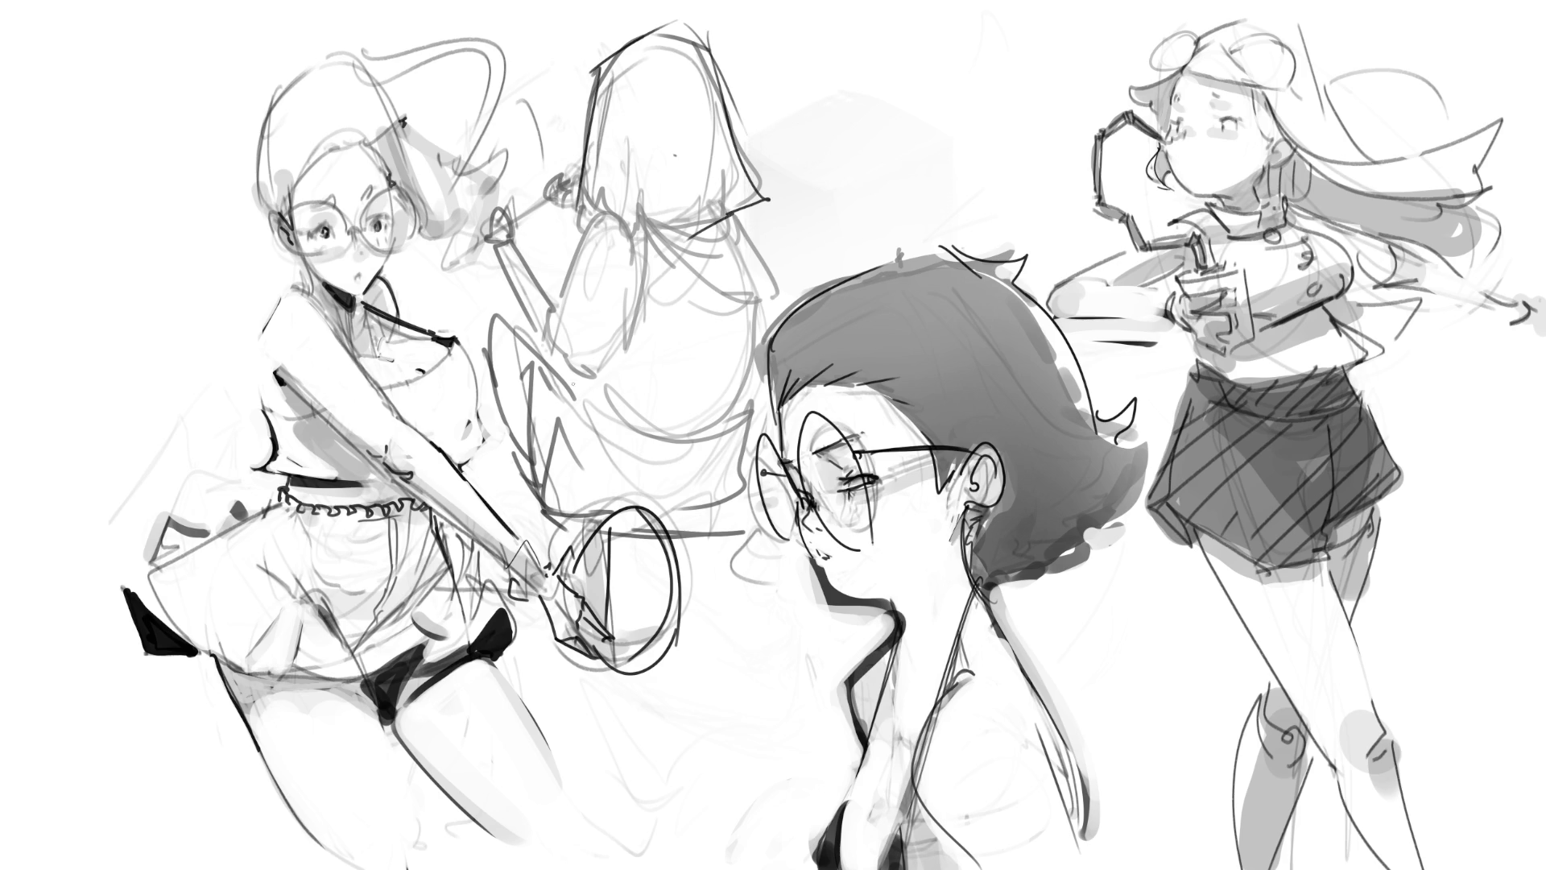
mouse_move(622, 145)
mouse_down()
mouse_move(596, 222)
mouse_move(696, 228)
mouse_move(766, 194)
mouse_up()
mouse_move(644, 145)
mouse_down()
mouse_move(638, 229)
mouse_move(686, 216)
mouse_up()
drag(723, 139, 741, 207)
drag(592, 88, 685, 54)
drag(697, 47, 767, 178)
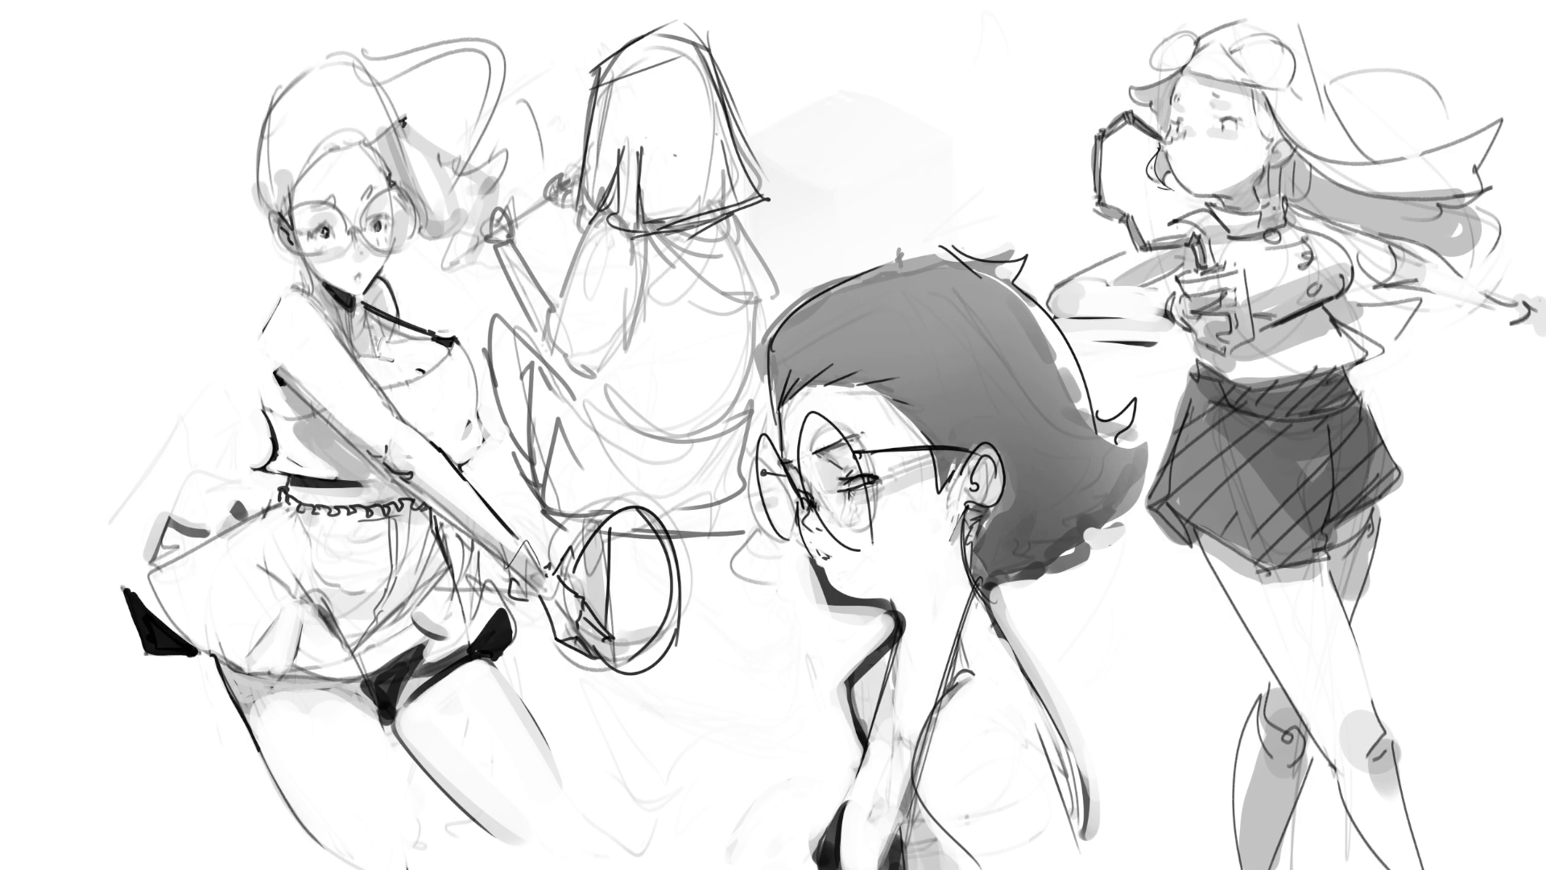
- Hatch shading along the hood's top and under its hem, lighten a fold and add a curve beneath
drag(617, 71, 627, 84)
drag(619, 180, 610, 206)
drag(640, 145, 635, 218)
mouse_move(680, 246)
mouse_down()
mouse_move(720, 226)
mouse_move(749, 274)
mouse_up()
drag(735, 222, 765, 310)
drag(646, 234, 770, 308)
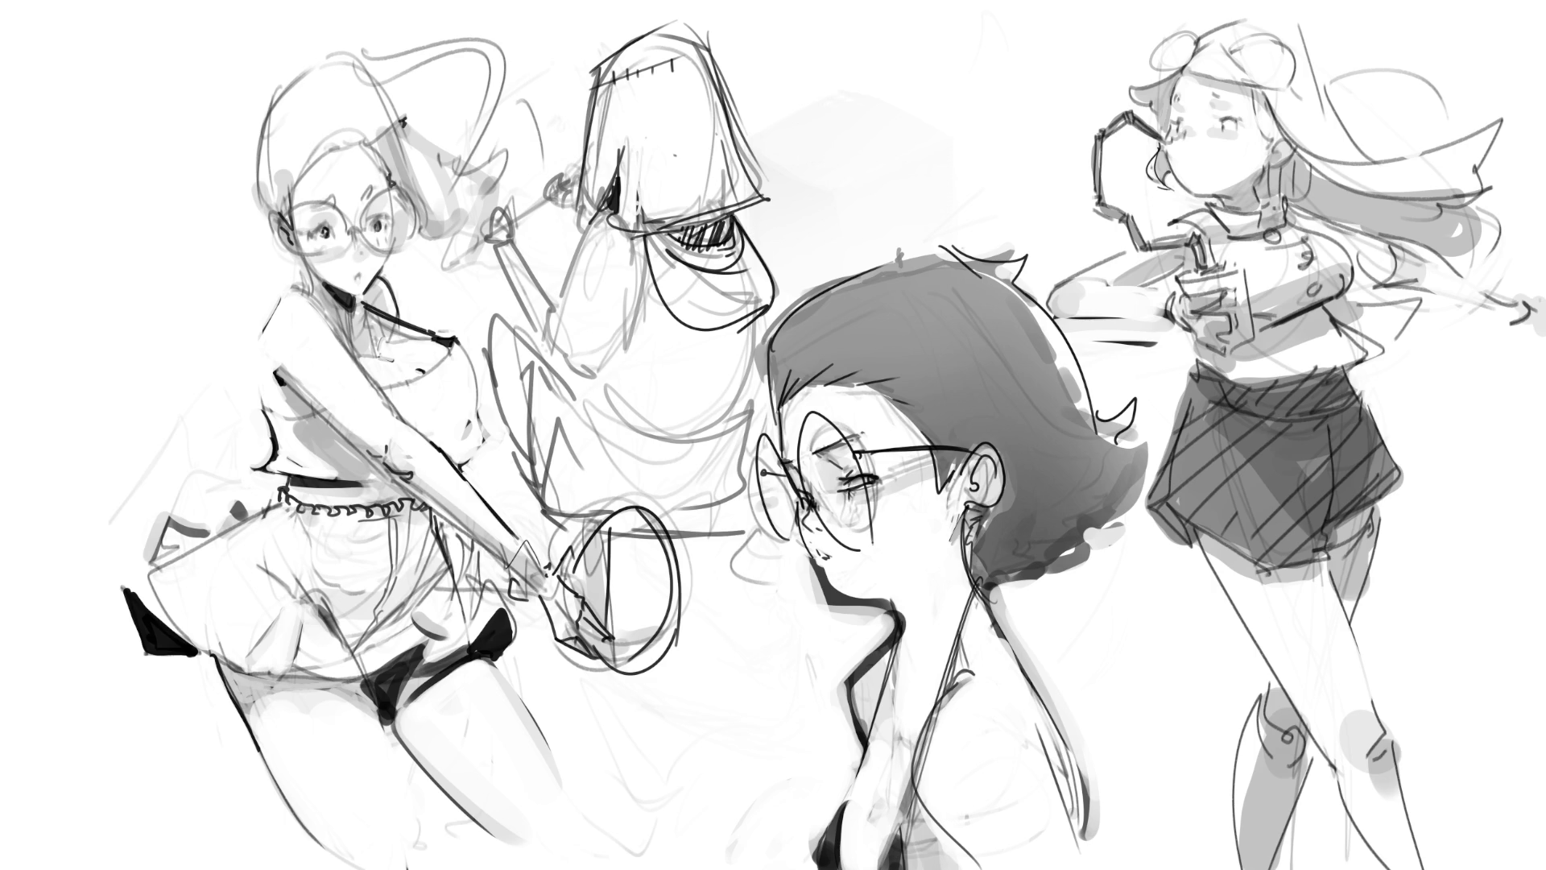
- Paste the green-top, crimson-skirt girl reference, enlarge it, and move it up-left between the sketches
key(ctrl+v)
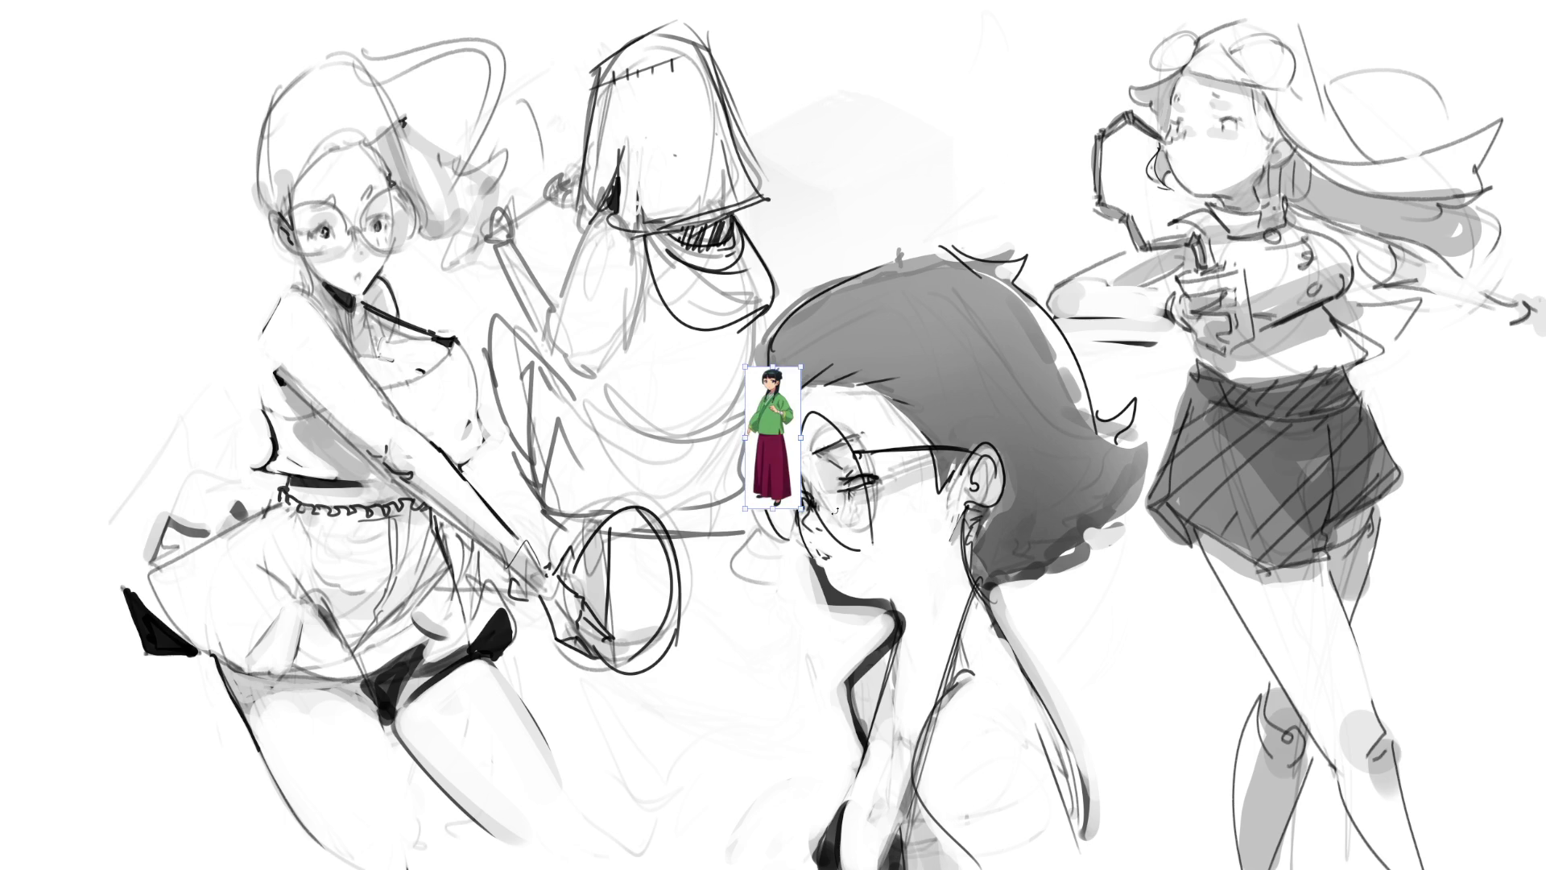
mouse_move(800, 508)
mouse_down()
mouse_move(939, 869)
mouse_move(1009, 869)
mouse_up()
mouse_move(966, 695)
mouse_down()
mouse_move(797, 389)
mouse_move(732, 345)
mouse_move(684, 342)
mouse_up()
key(Return)
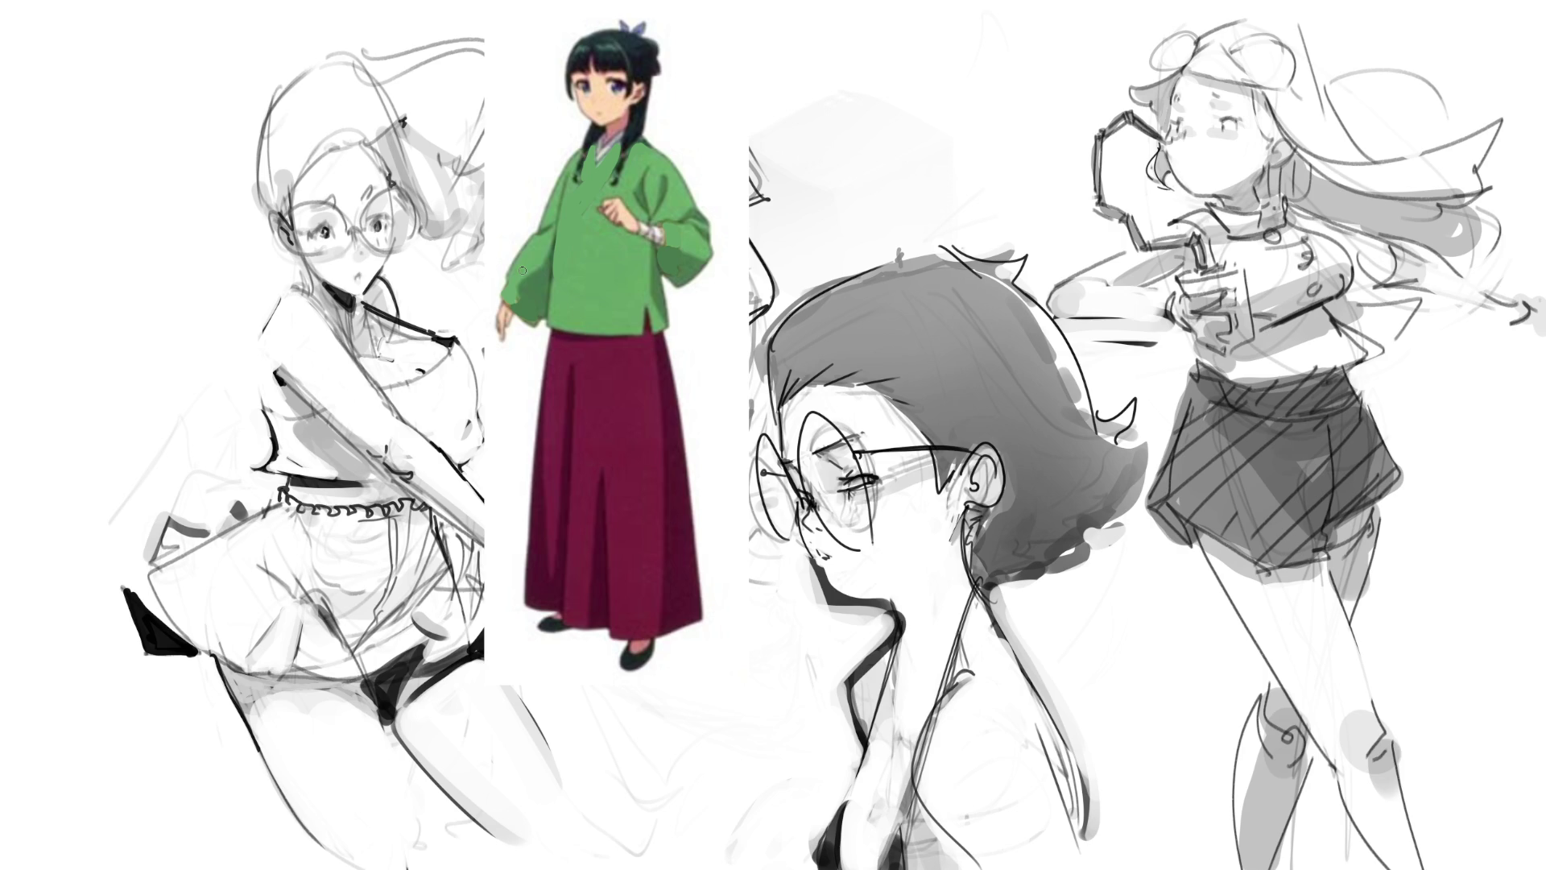
click(624, 281)
drag(609, 93, 615, 82)
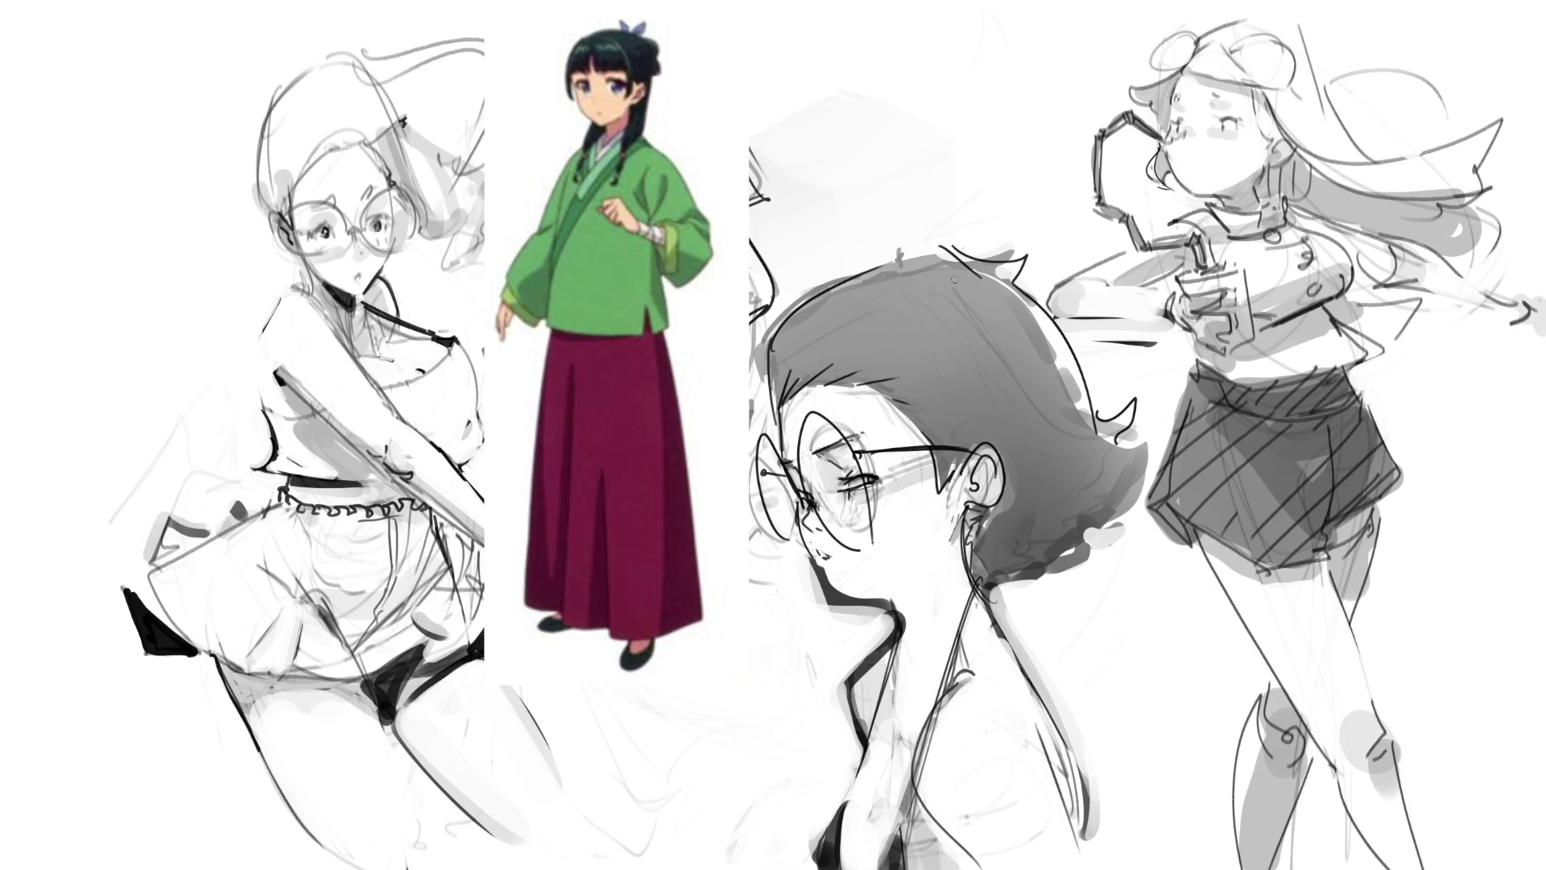
key(ctrl+t)
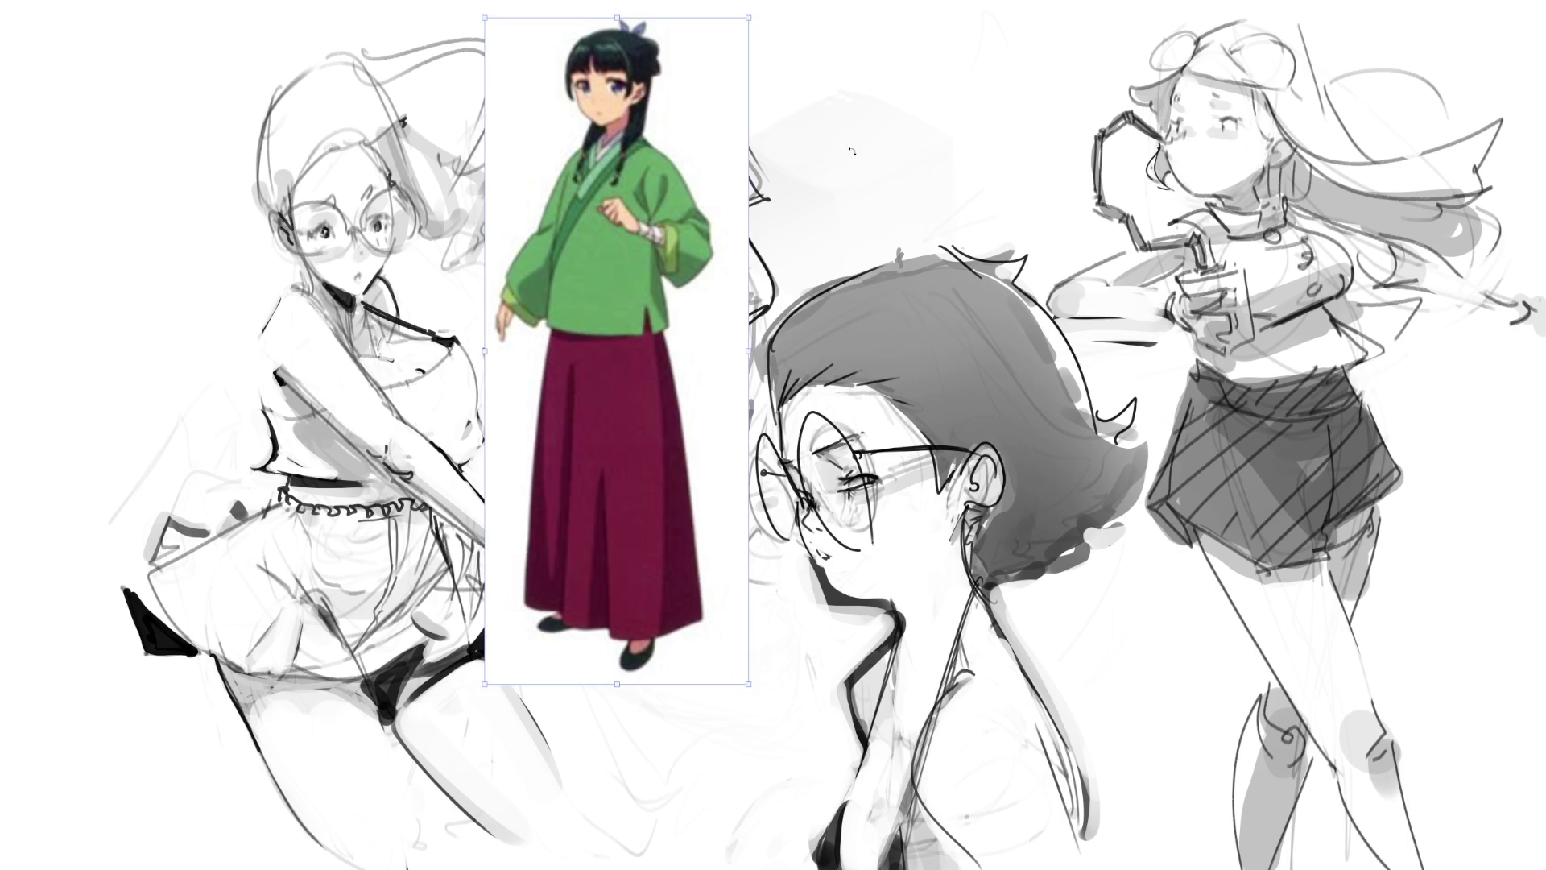
- Scale the colour reference down to a small figure at the top of the page and fit the page in view
drag(750, 18, 535, 416)
mouse_move(518, 486)
mouse_down()
mouse_move(103, 67)
mouse_move(80, 81)
mouse_move(36, 68)
mouse_move(942, 97)
mouse_move(970, 73)
mouse_move(793, 68)
mouse_move(821, 66)
mouse_up()
key(b)
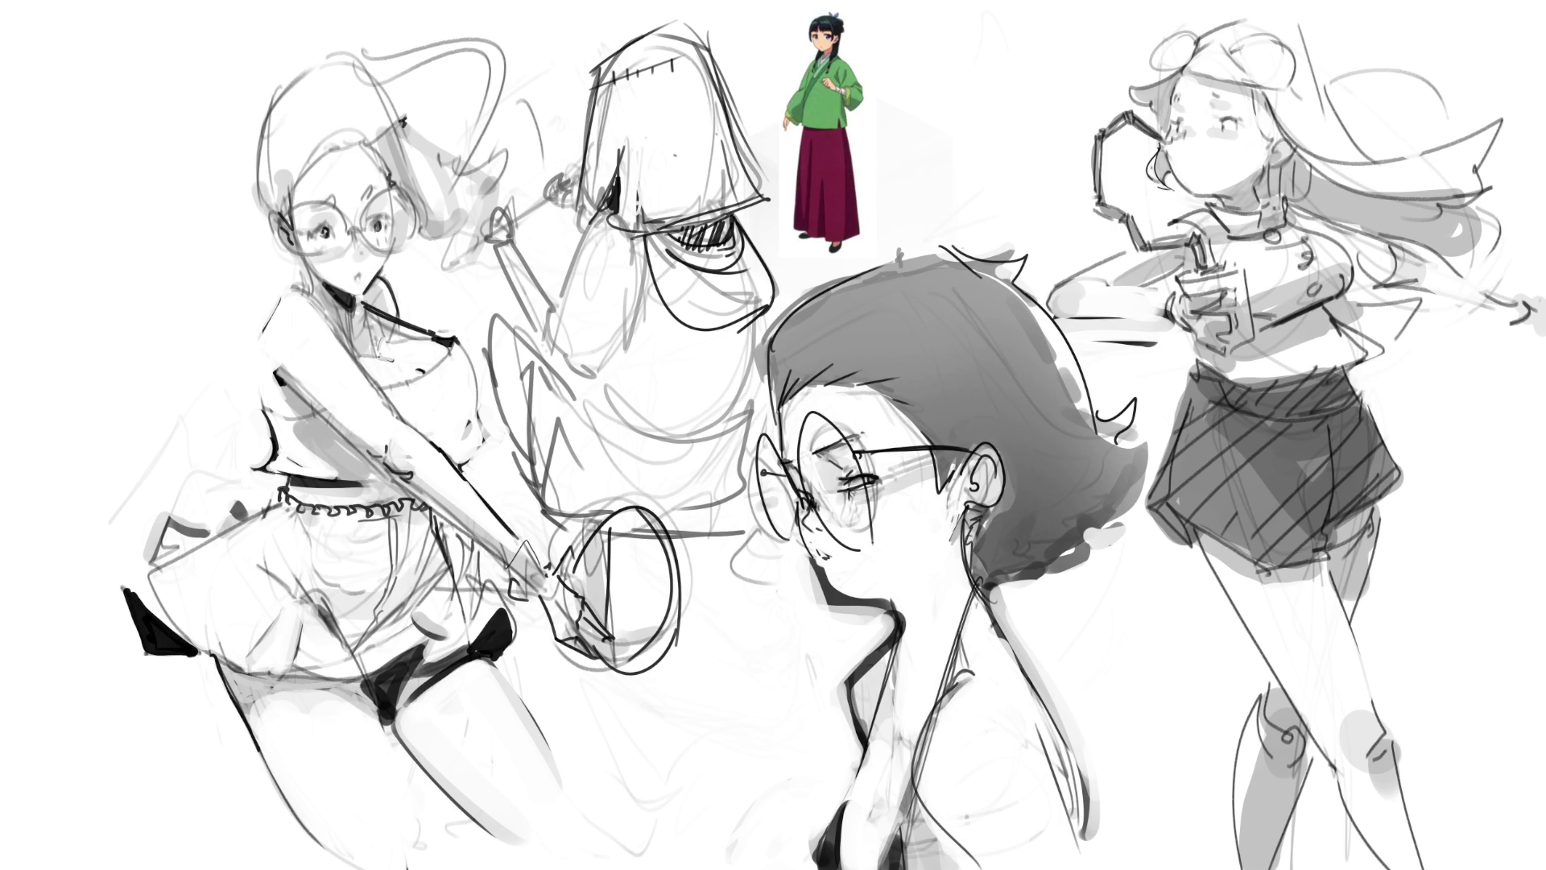
key(ctrl+0)
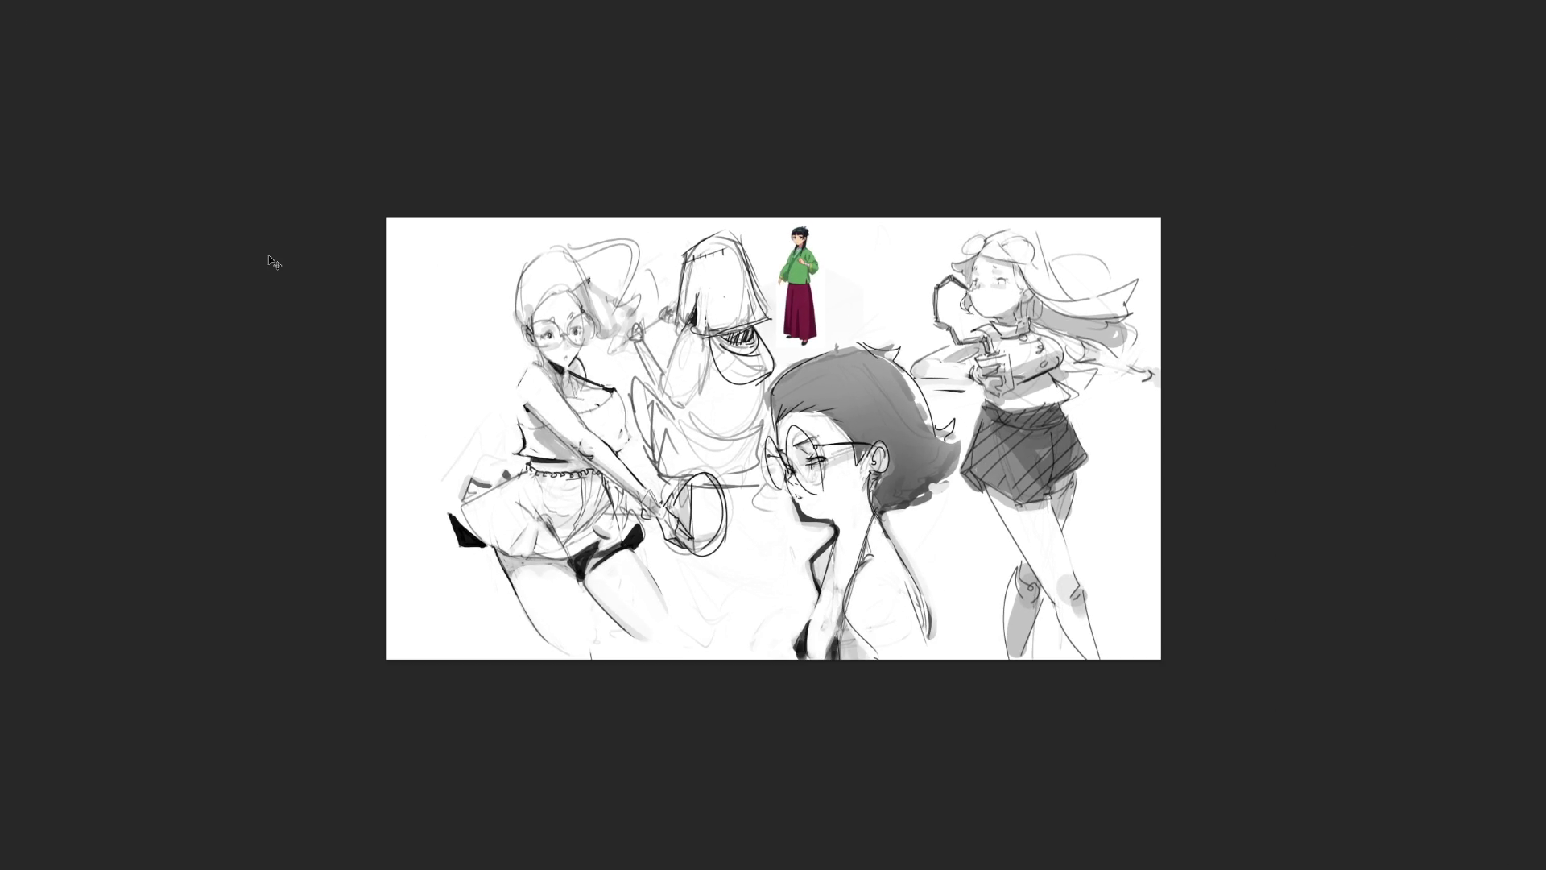
- Widen the canvas with the Crop tool, adding blank space on the right
key(ctrl+t)
key(Return)
key(c)
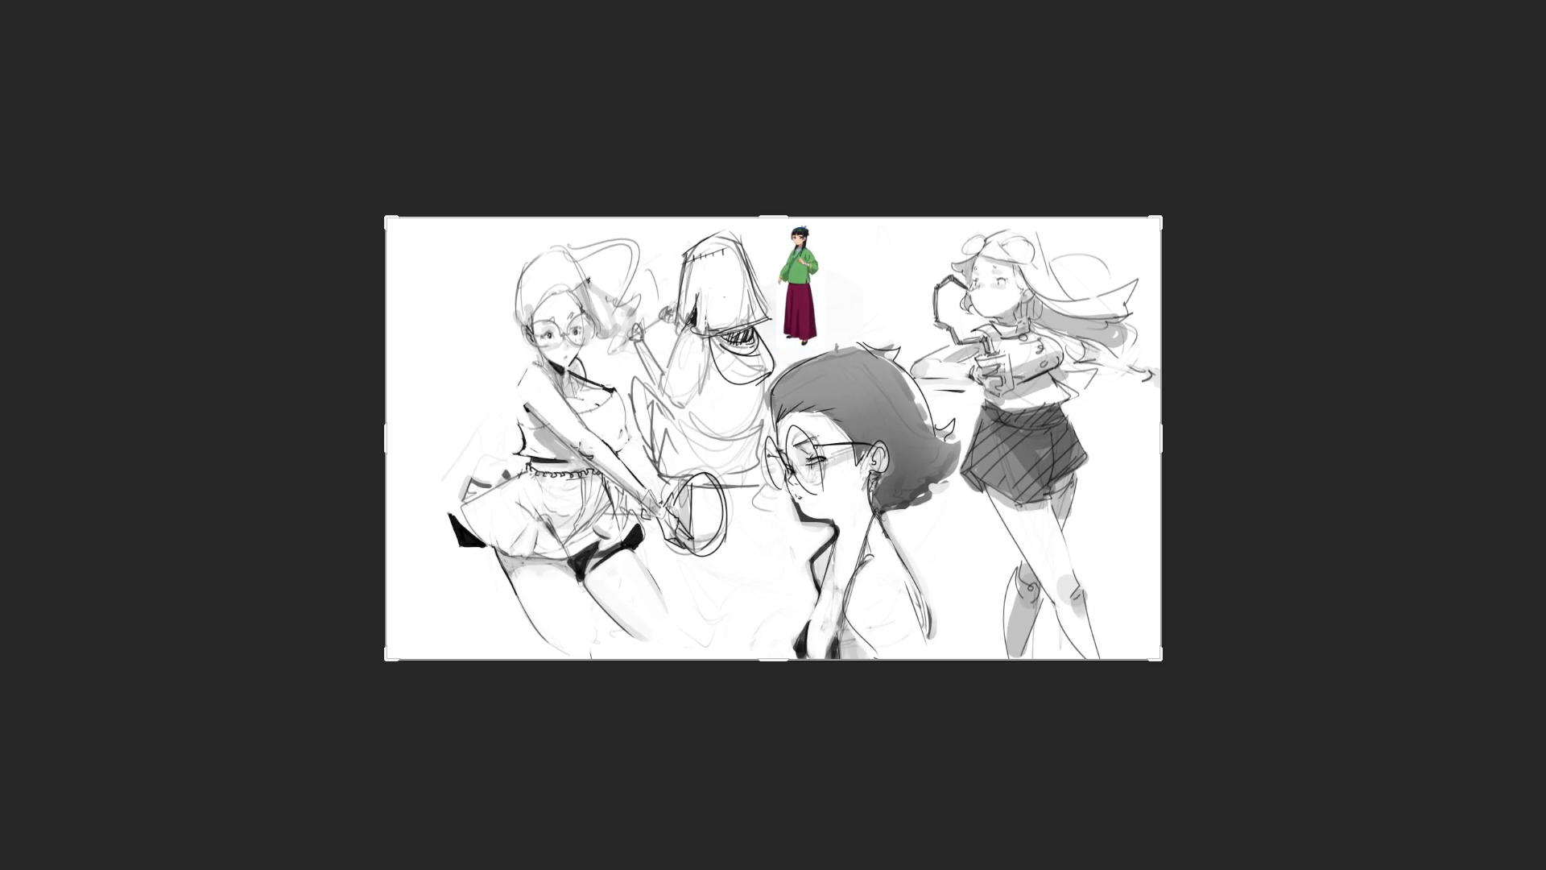
drag(1163, 434, 1350, 439)
key(Return)
- Shift the sketch layer slightly to the left
key(ctrl+t)
drag(809, 462, 743, 462)
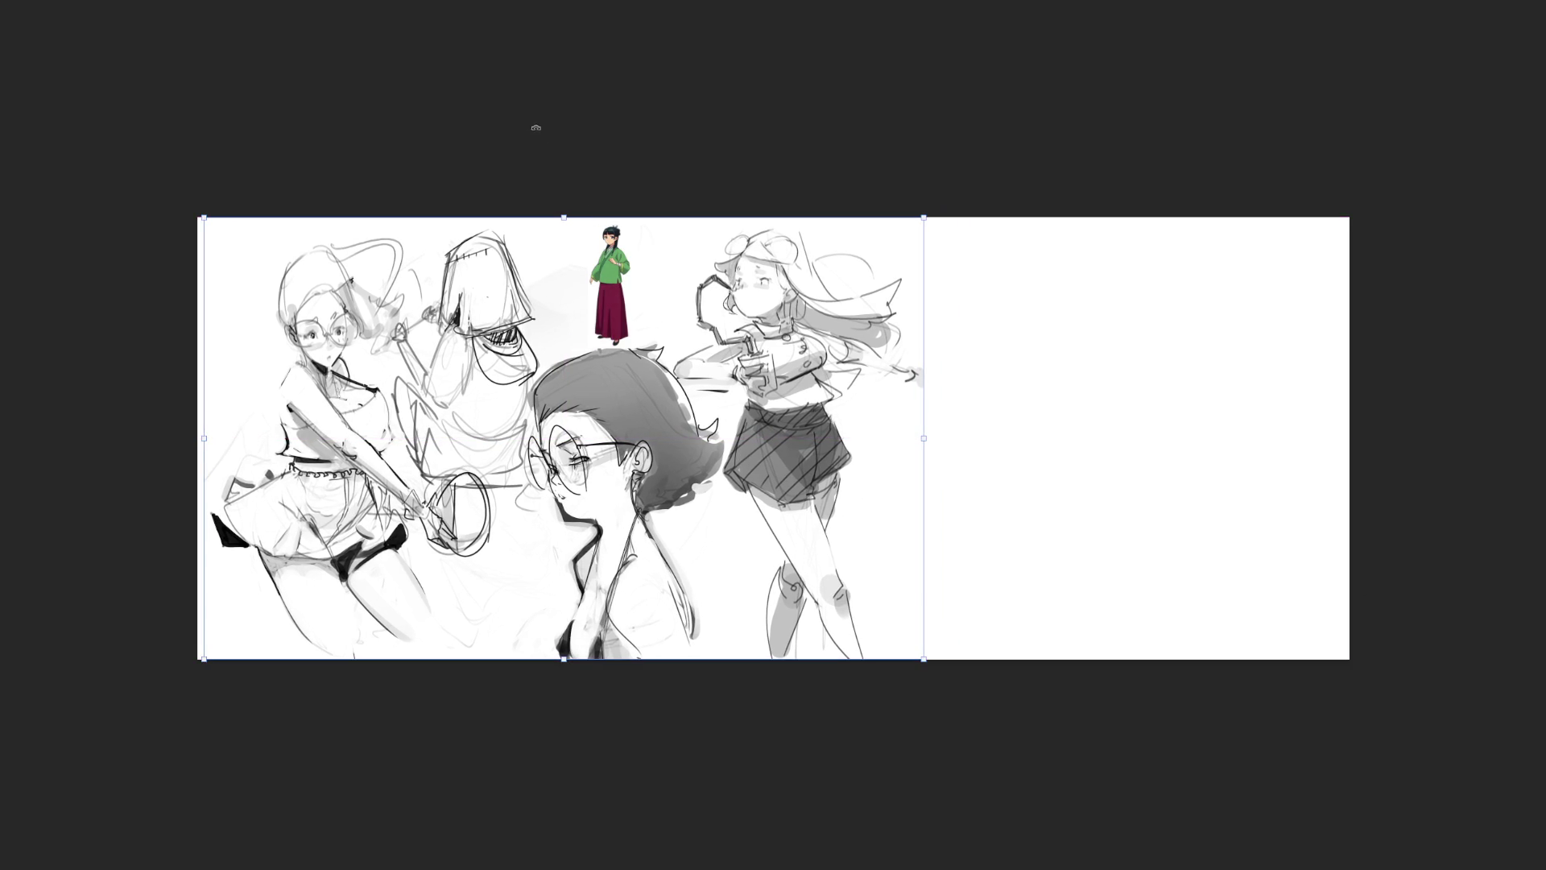
key(Return)
key(c)
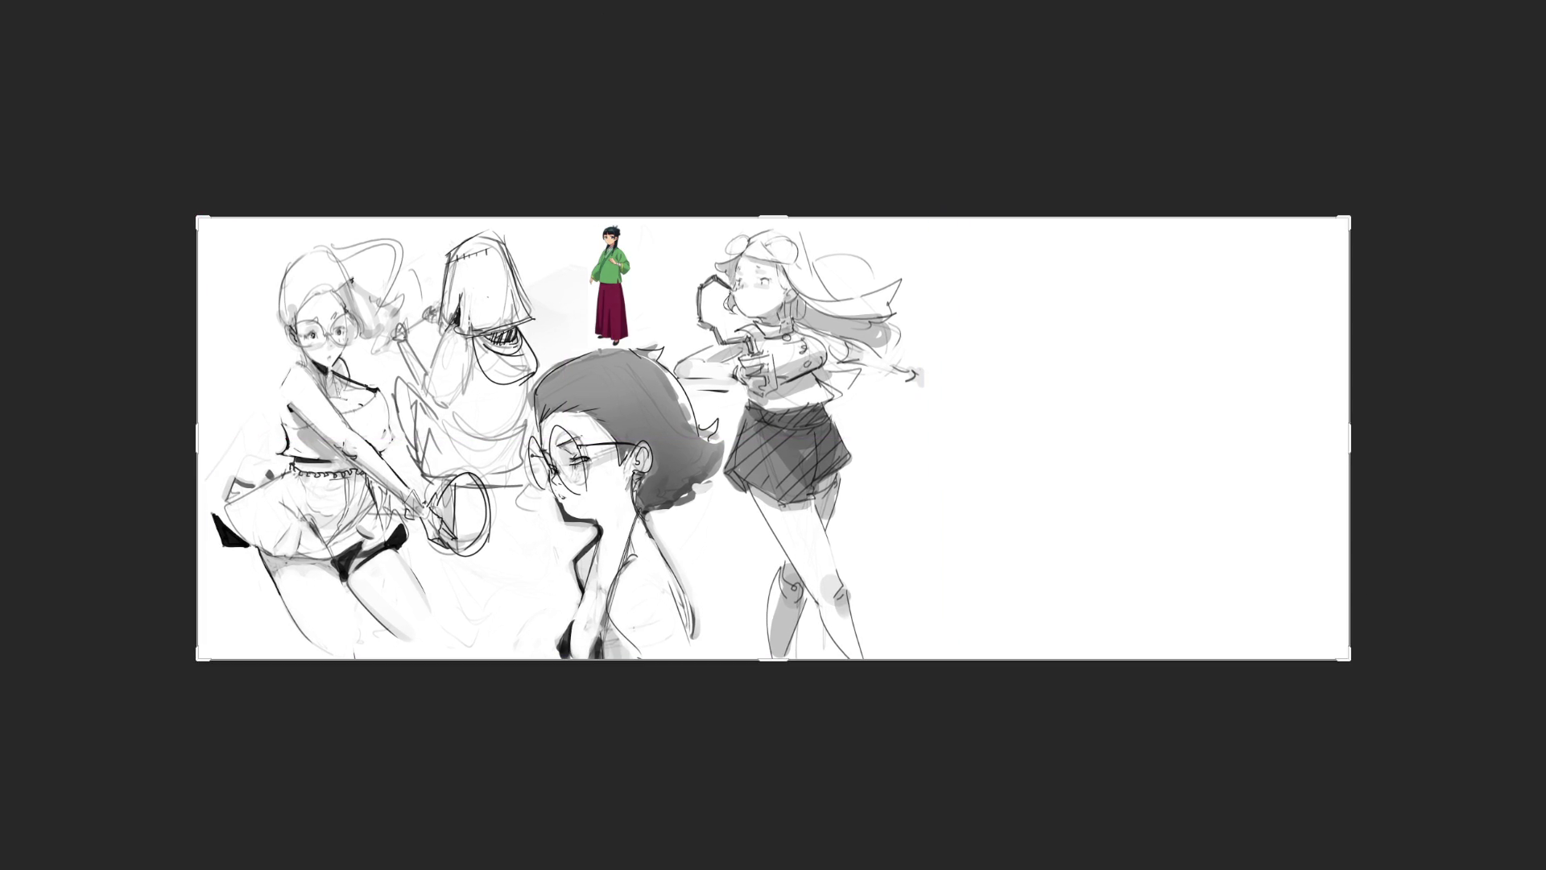
- Move the colour reference into the new blank area at the top right
key(Return)
key(ctrl+t)
mouse_move(600, 294)
mouse_down()
mouse_move(1103, 312)
mouse_move(925, 296)
mouse_move(1297, 293)
mouse_up()
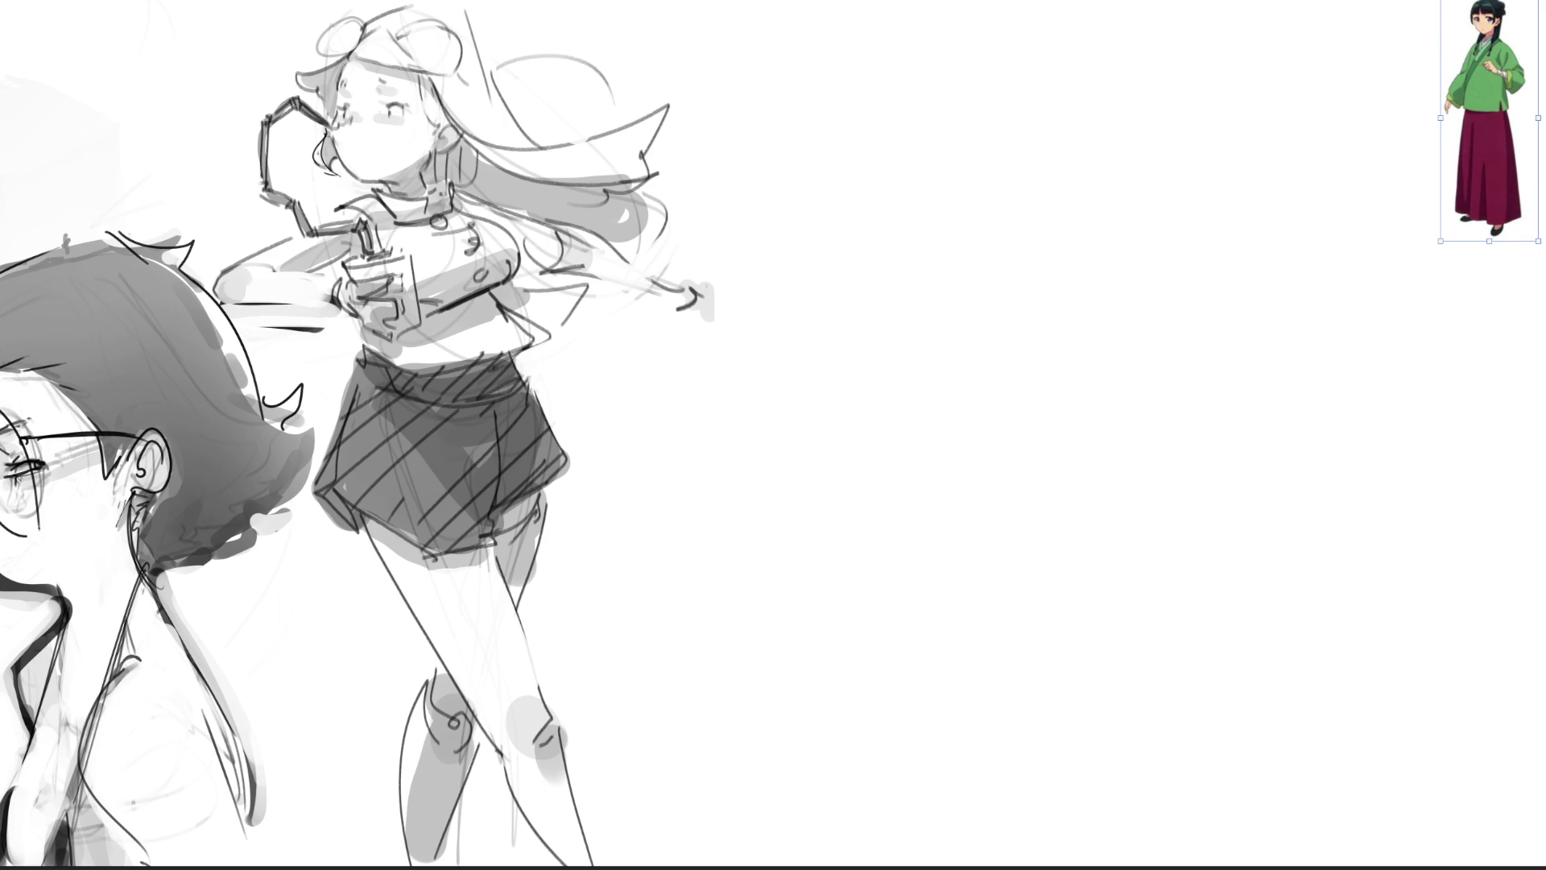
key(Escape)
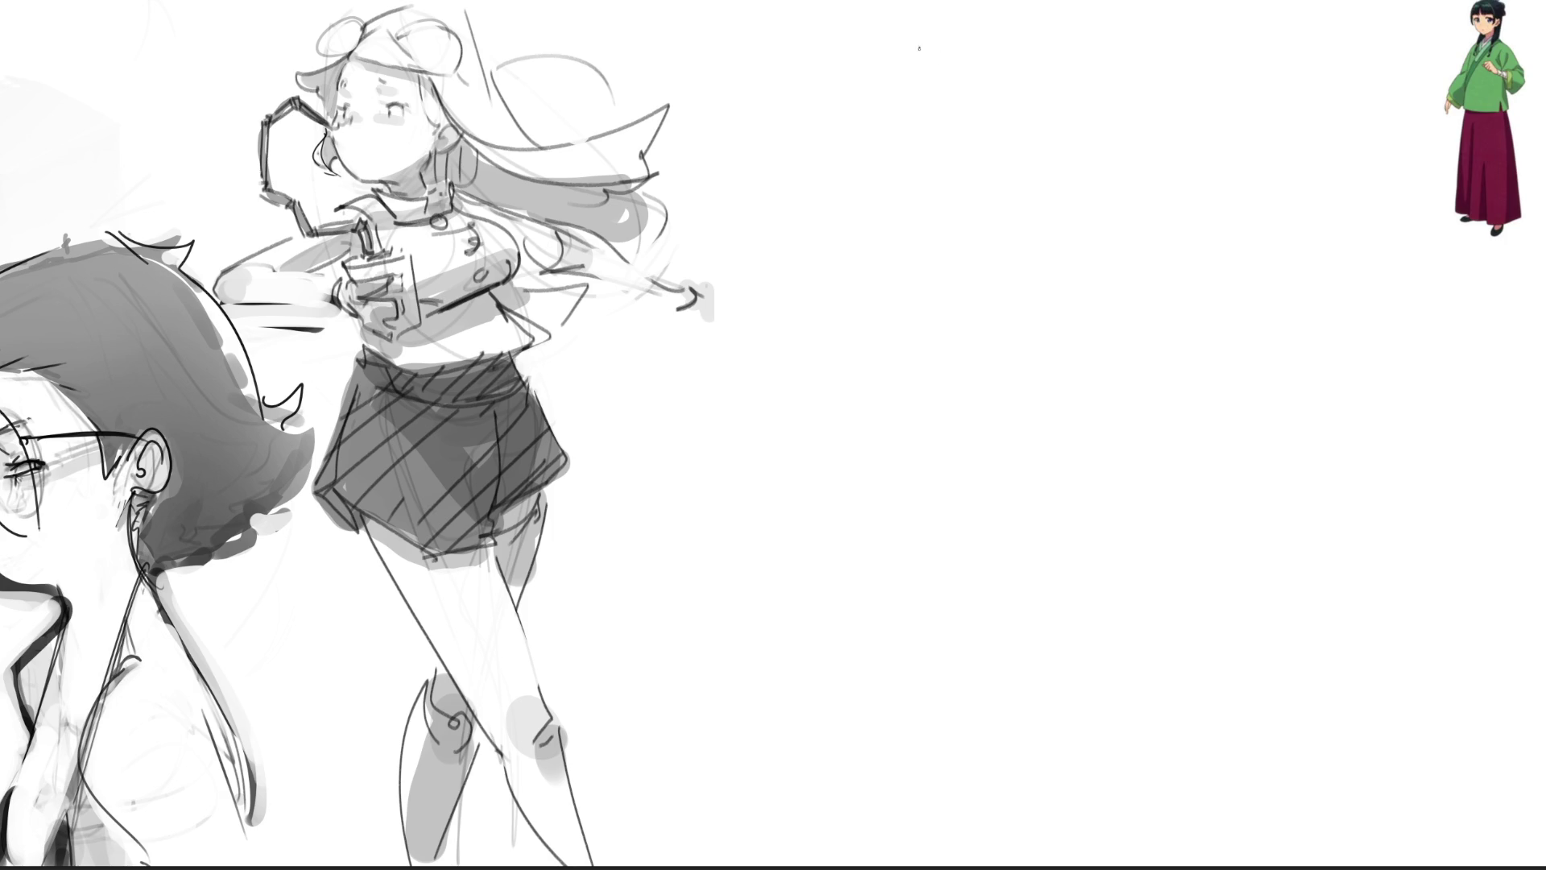
- Sketch the small head outline with hair sides, an eye line, mouth, cheek contour and ear
mouse_move(926, 54)
mouse_down()
mouse_move(908, 122)
mouse_move(962, 40)
mouse_move(1003, 152)
mouse_up()
mouse_move(963, 40)
mouse_down()
mouse_move(948, 102)
mouse_move(962, 125)
mouse_up()
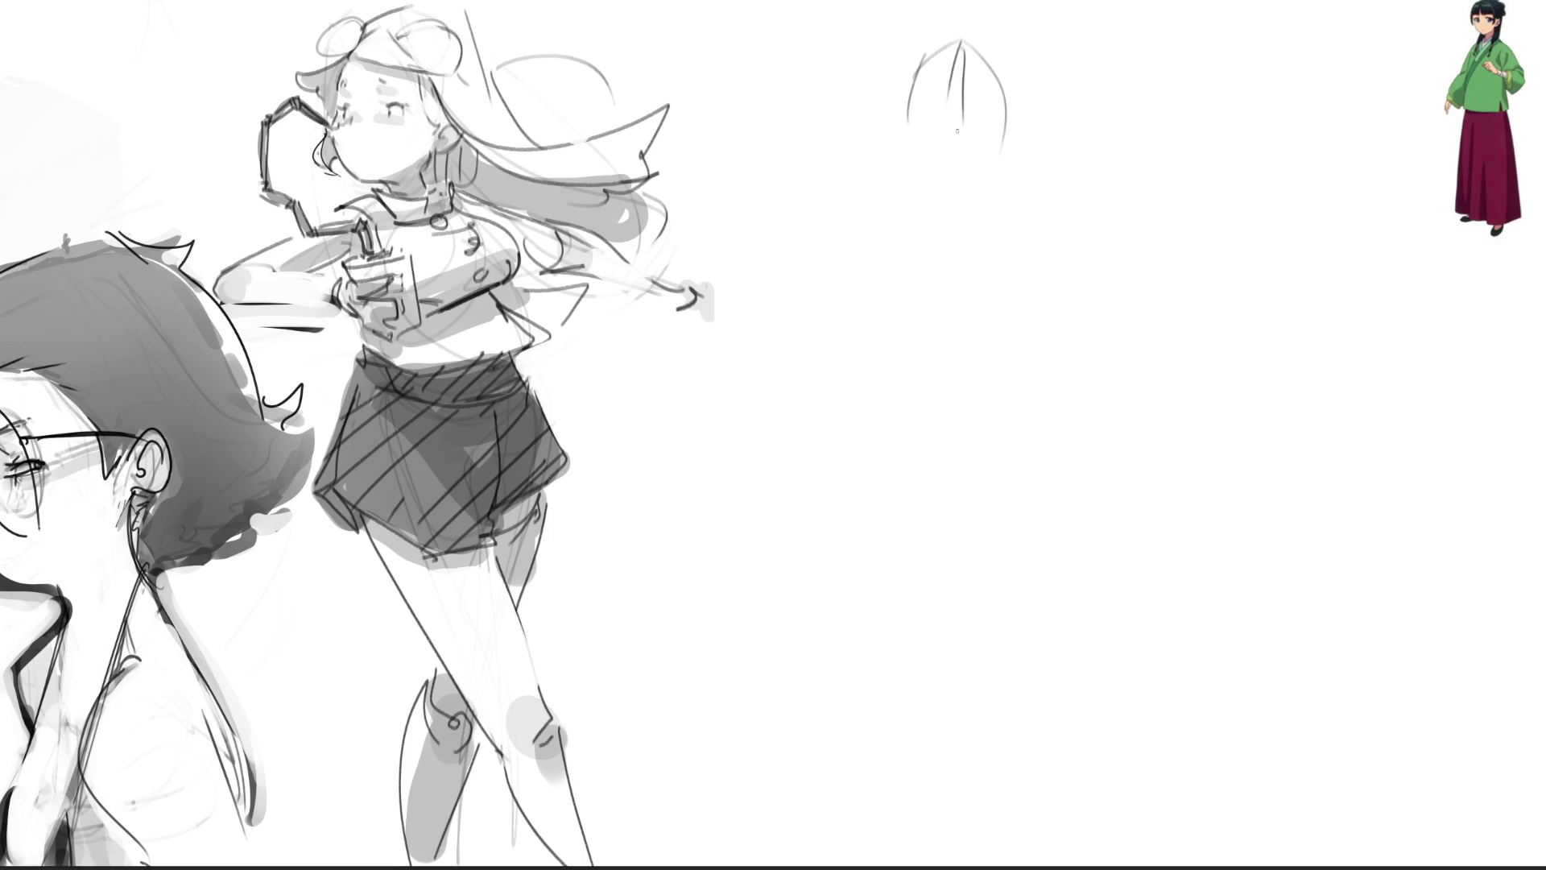
drag(964, 38, 942, 97)
mouse_move(967, 41)
mouse_down()
mouse_move(1004, 143)
mouse_move(993, 61)
mouse_up()
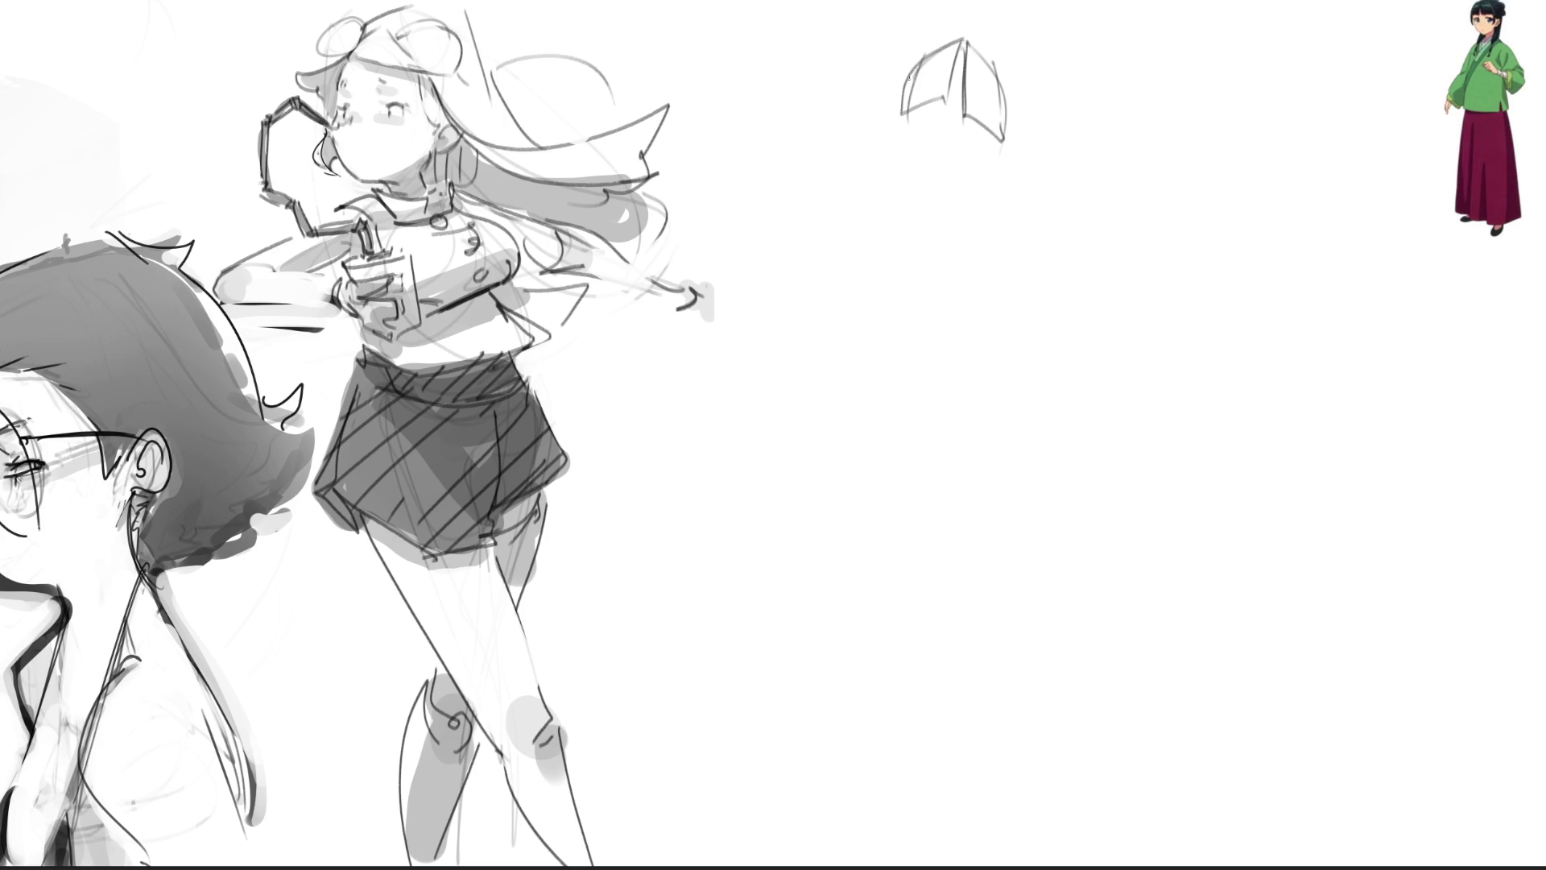
mouse_move(919, 58)
mouse_down()
mouse_move(892, 129)
mouse_move(903, 138)
mouse_up()
mouse_move(1002, 93)
mouse_down()
mouse_move(1006, 157)
mouse_move(1018, 137)
mouse_up()
drag(913, 121, 930, 130)
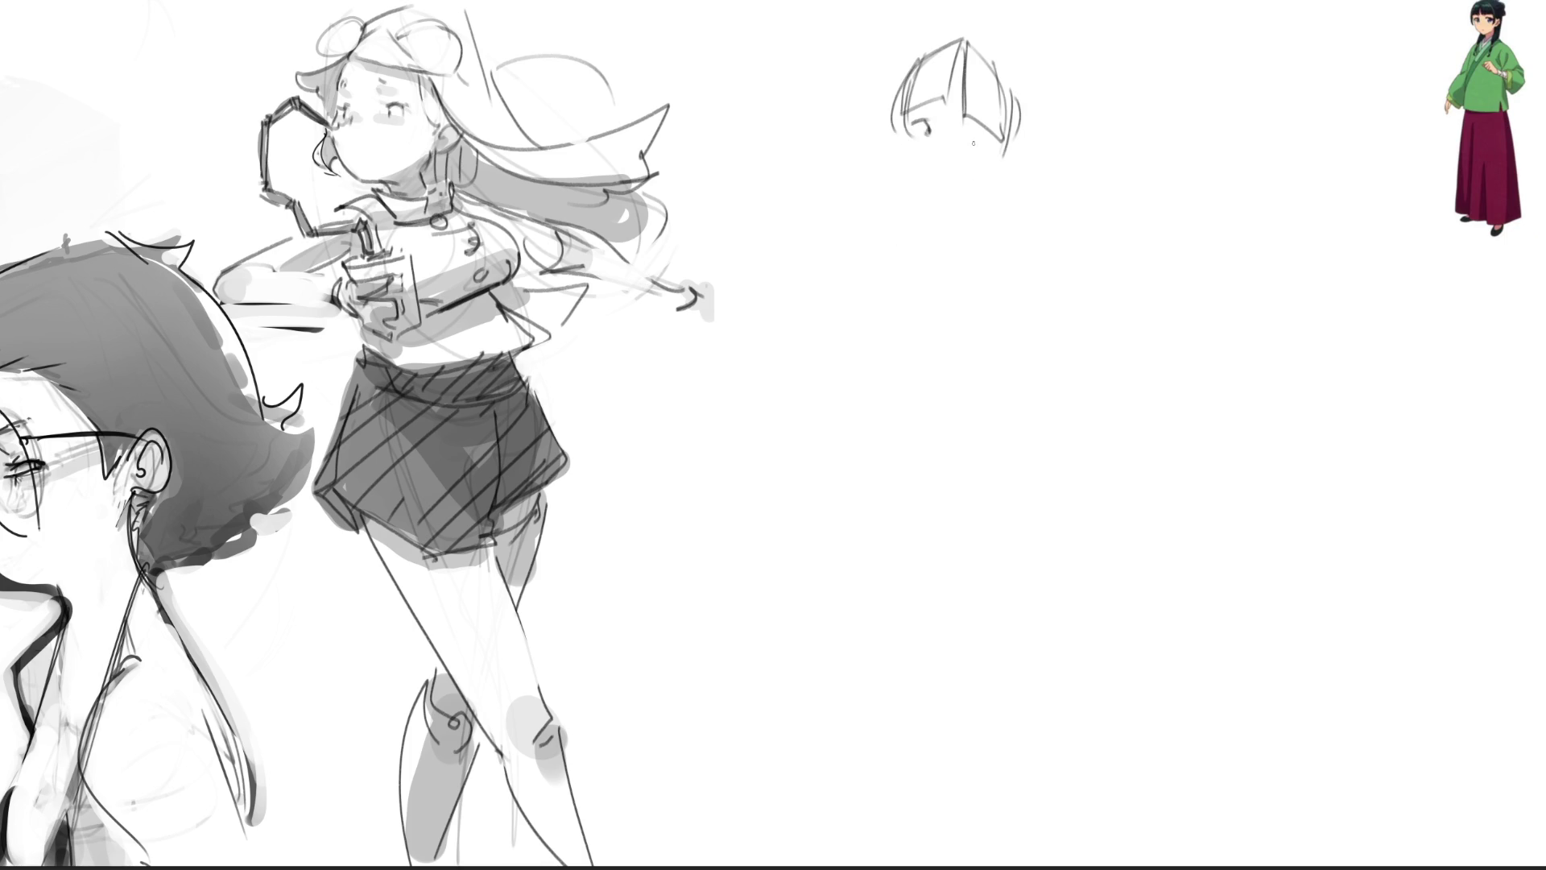
mouse_move(987, 138)
mouse_down()
mouse_move(964, 137)
mouse_move(983, 114)
mouse_up()
mouse_move(924, 170)
mouse_down()
mouse_move(907, 178)
mouse_move(988, 185)
mouse_move(1002, 148)
mouse_up()
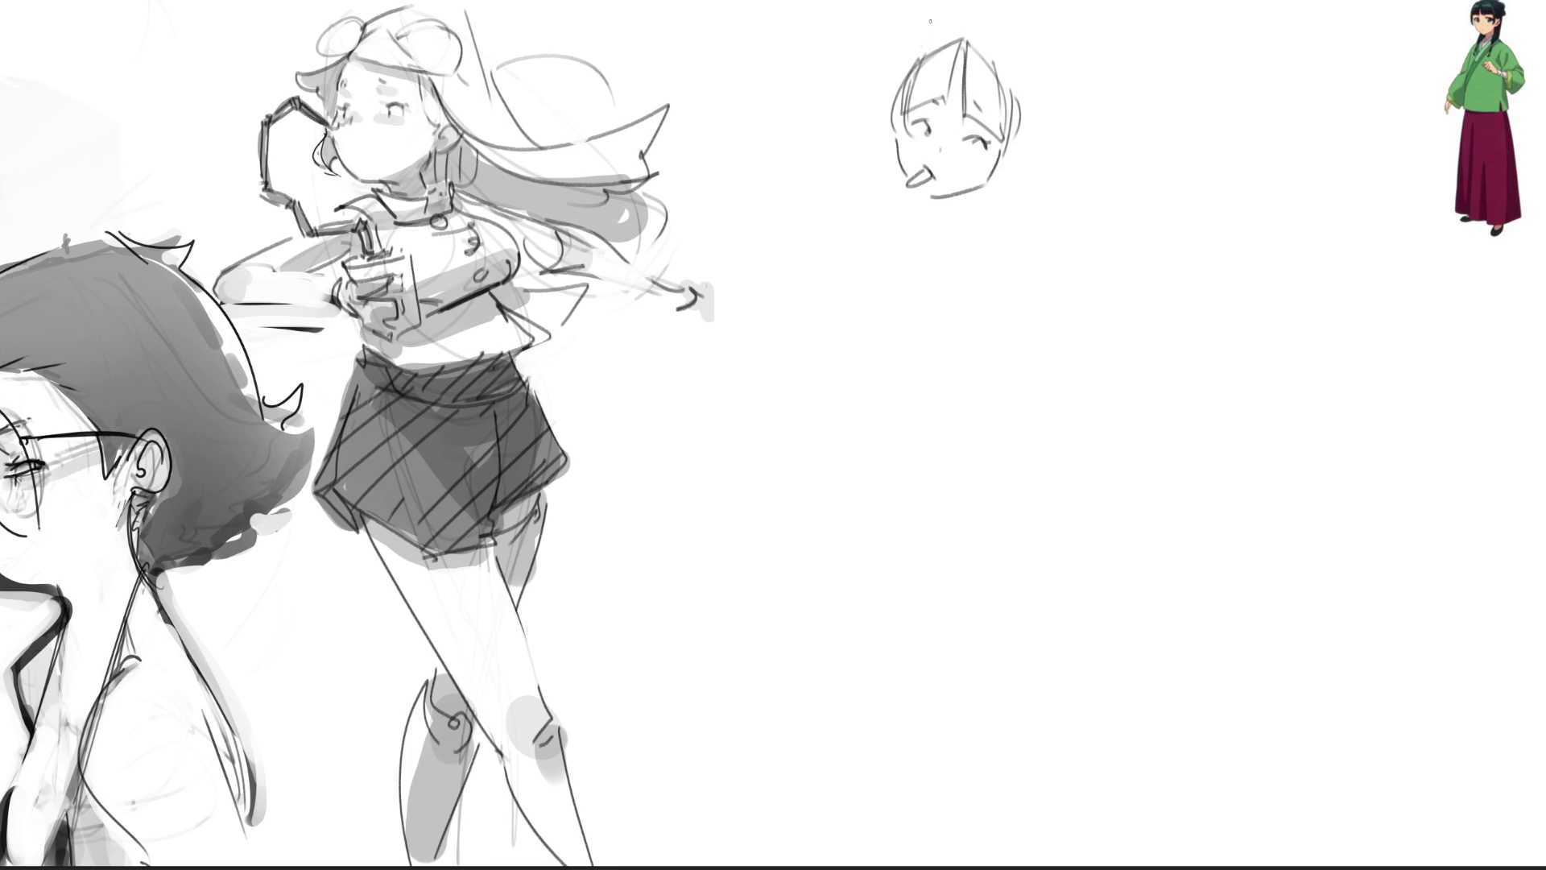
mouse_move(906, 63)
mouse_down()
mouse_move(881, 127)
mouse_move(895, 162)
mouse_up()
drag(1005, 150, 1006, 174)
- Draw hair buns on both sides of the head, redrawing them once, and darken the right eye
drag(889, 84, 860, 134)
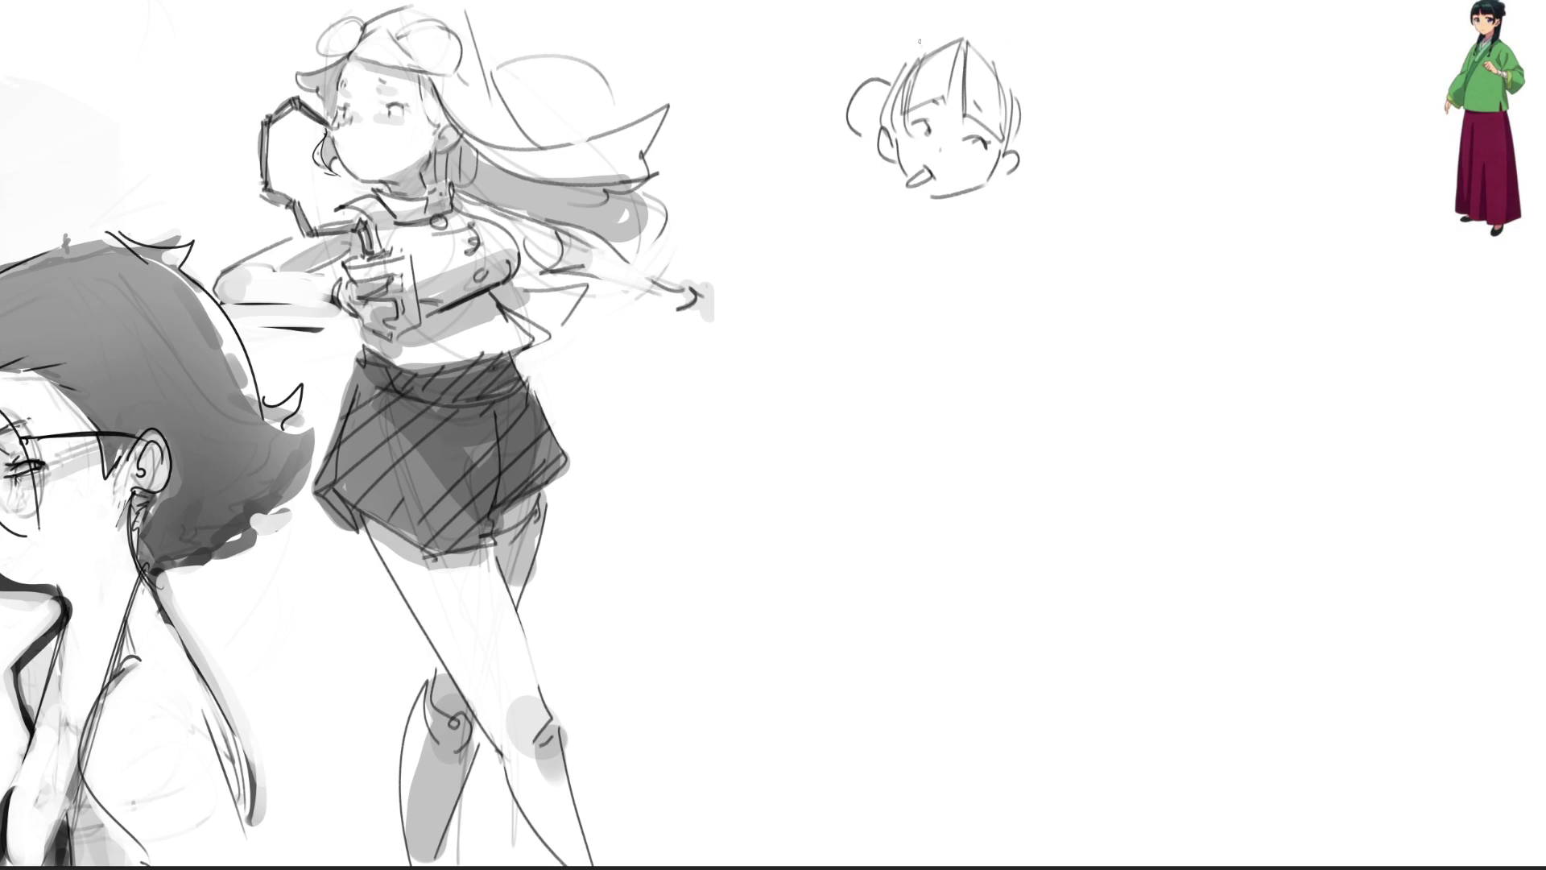
key(ctrl+z)
mouse_move(891, 75)
mouse_down()
mouse_move(857, 117)
mouse_move(868, 130)
mouse_up()
drag(1021, 99, 1017, 159)
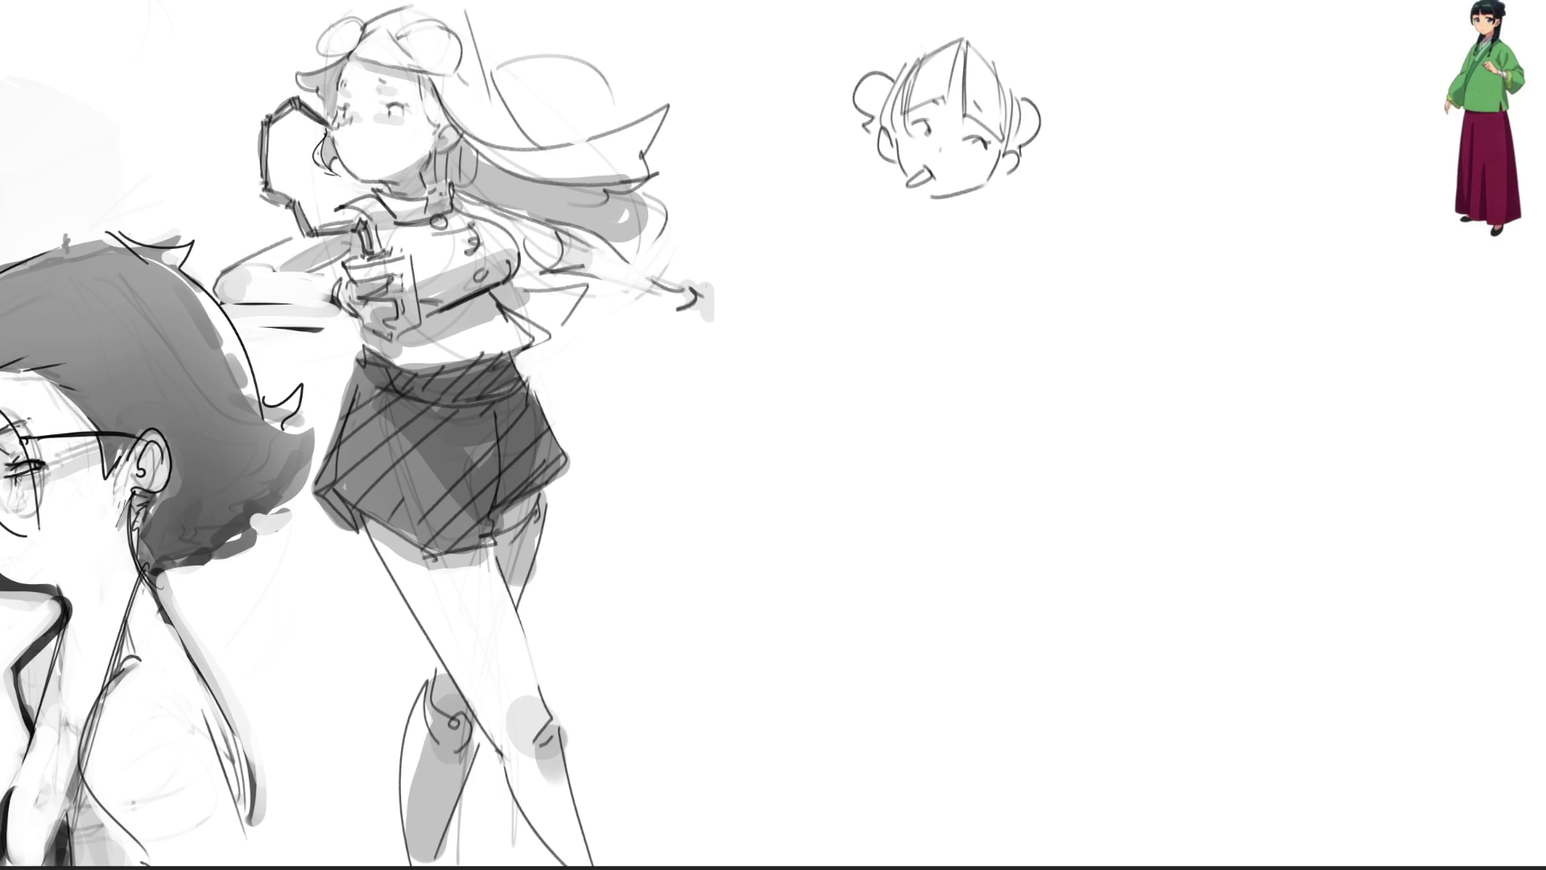
key(ctrl+z)
key(ctrl+z)
key(ctrl+z)
mouse_move(905, 62)
mouse_down()
mouse_move(906, 38)
mouse_move(1012, 65)
mouse_move(1017, 86)
mouse_up()
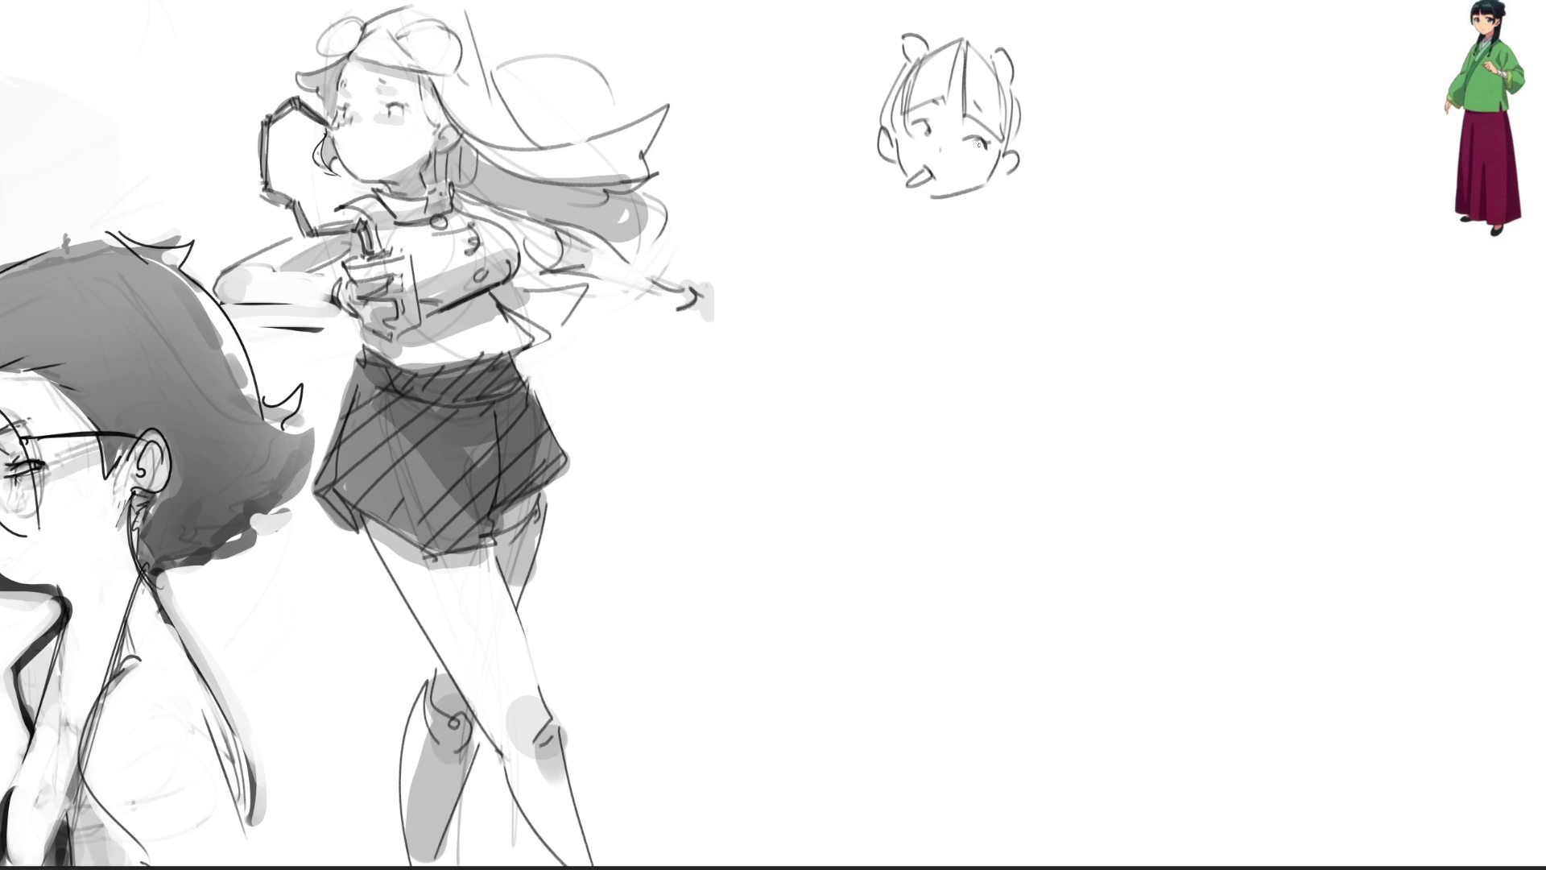
drag(981, 142, 981, 155)
- Add hair strands left of the head, darken the crown, and draw a line below the chin
mouse_move(964, 204)
mouse_down()
mouse_move(889, 262)
mouse_move(941, 243)
mouse_move(916, 221)
mouse_move(966, 195)
mouse_move(901, 231)
mouse_up()
key(ctrl+z)
key(ctrl+z)
mouse_move(819, 90)
mouse_down()
mouse_move(827, 206)
mouse_move(808, 187)
mouse_move(884, 161)
mouse_move(867, 181)
mouse_up()
key(ctrl+z)
key(ctrl+z)
drag(854, 121, 902, 178)
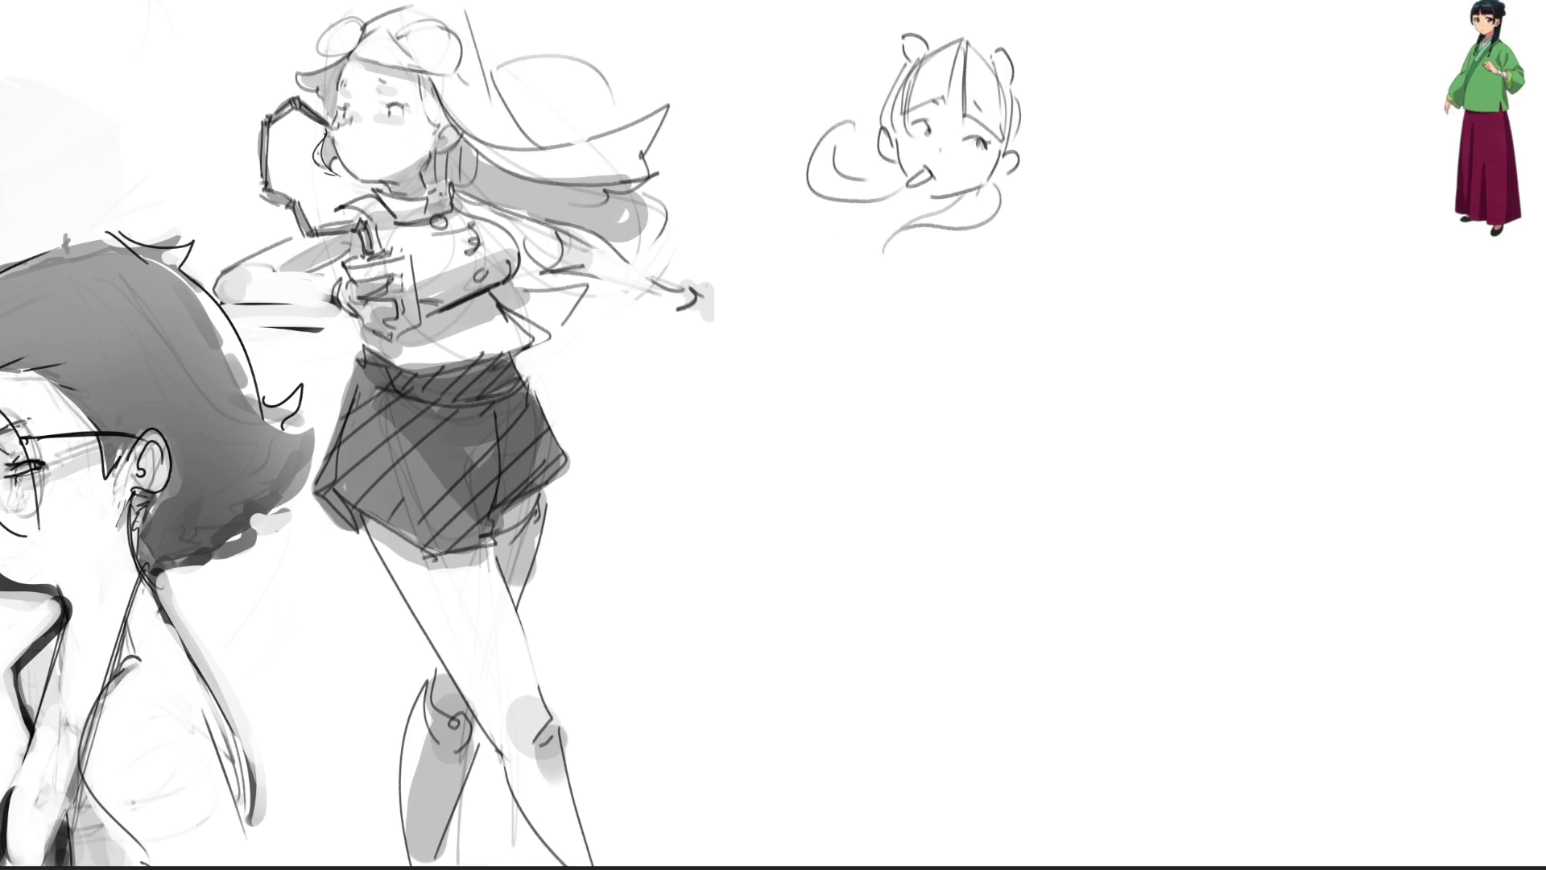
key(ctrl+z)
key(ctrl+z)
mouse_move(890, 171)
mouse_down()
mouse_move(831, 217)
mouse_move(895, 174)
mouse_up()
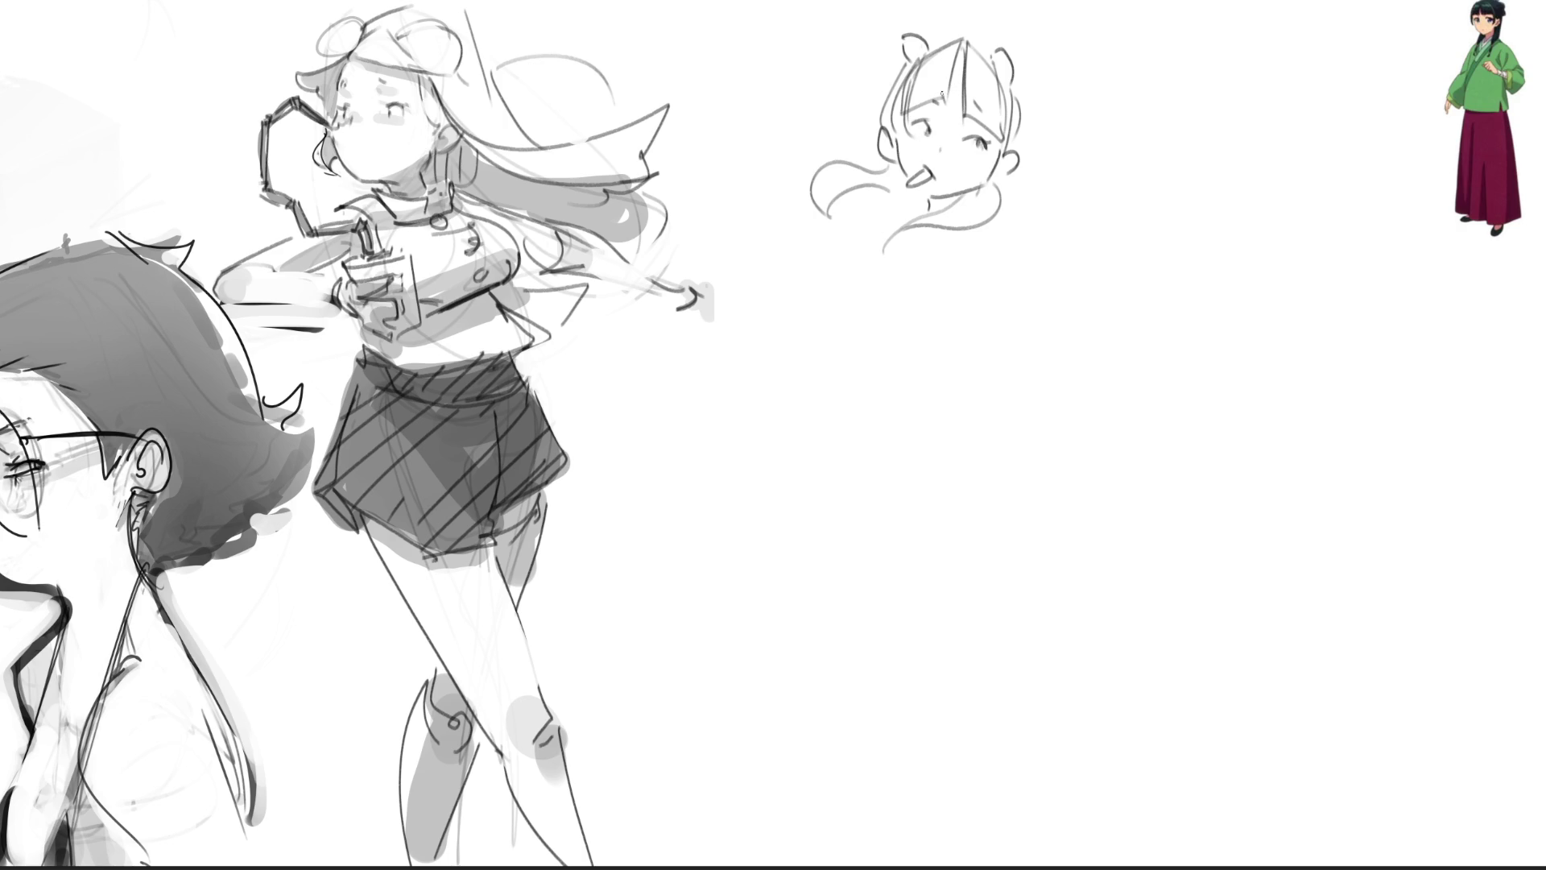
mouse_move(939, 94)
mouse_down()
mouse_move(951, 57)
mouse_move(965, 67)
mouse_up()
key(ctrl+z)
mouse_move(959, 59)
mouse_down()
mouse_move(984, 40)
mouse_move(952, 53)
mouse_move(970, 59)
mouse_up()
drag(968, 99, 975, 121)
mouse_move(921, 198)
mouse_down()
mouse_move(914, 222)
mouse_move(1012, 206)
mouse_up()
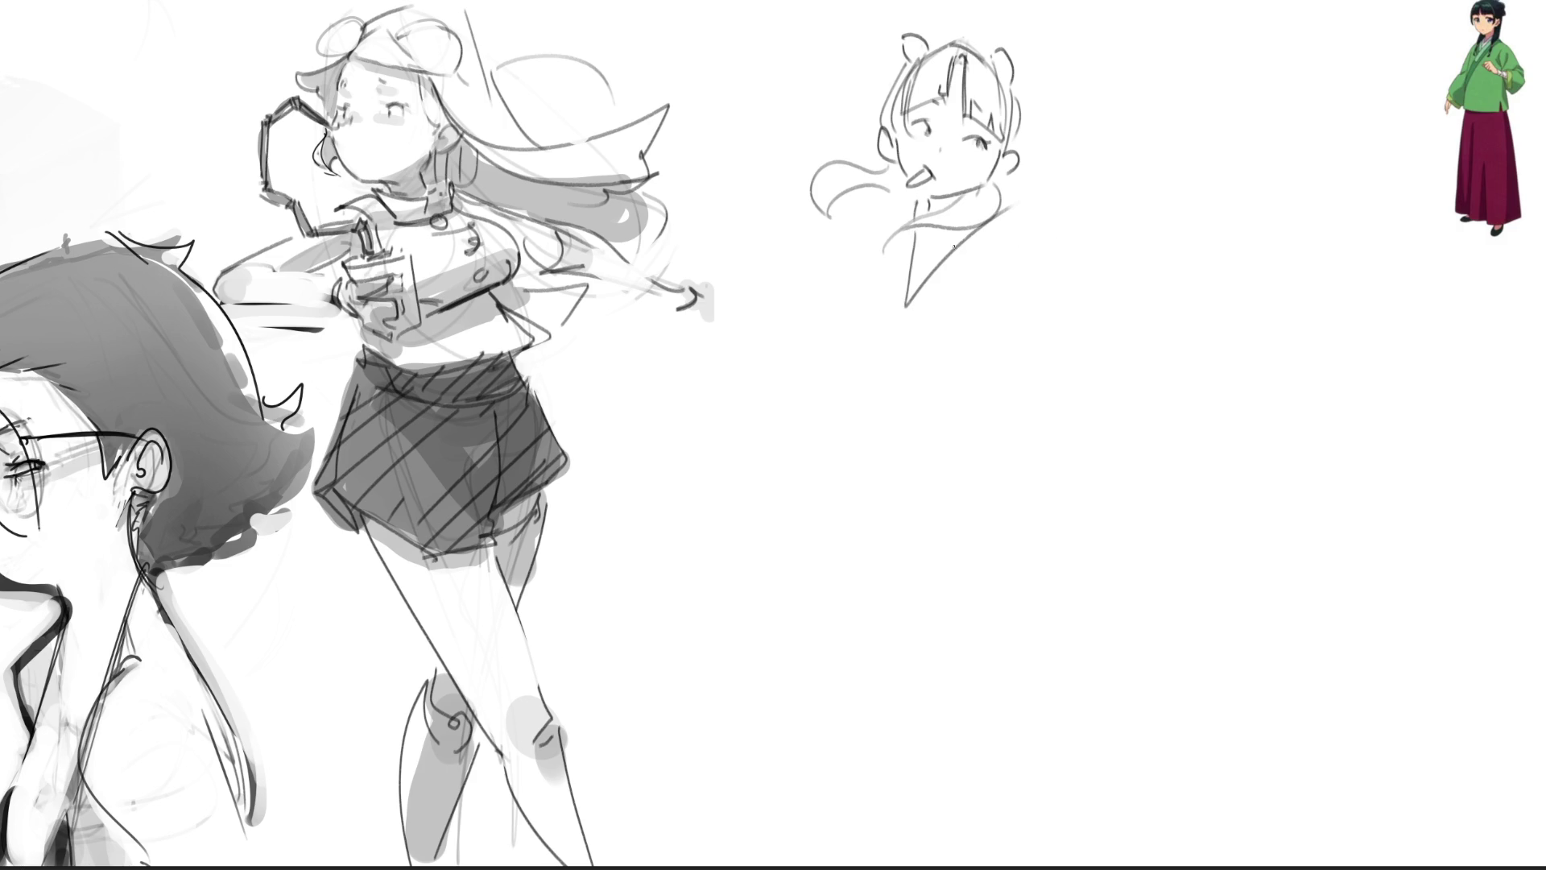
- Draw the collar and the wide robe top beneath the head
mouse_move(920, 226)
mouse_down()
mouse_move(959, 279)
mouse_move(902, 320)
mouse_move(1000, 223)
mouse_up()
drag(904, 230, 908, 311)
mouse_move(908, 311)
mouse_down()
mouse_move(918, 320)
mouse_move(886, 309)
mouse_move(786, 366)
mouse_move(920, 319)
mouse_up()
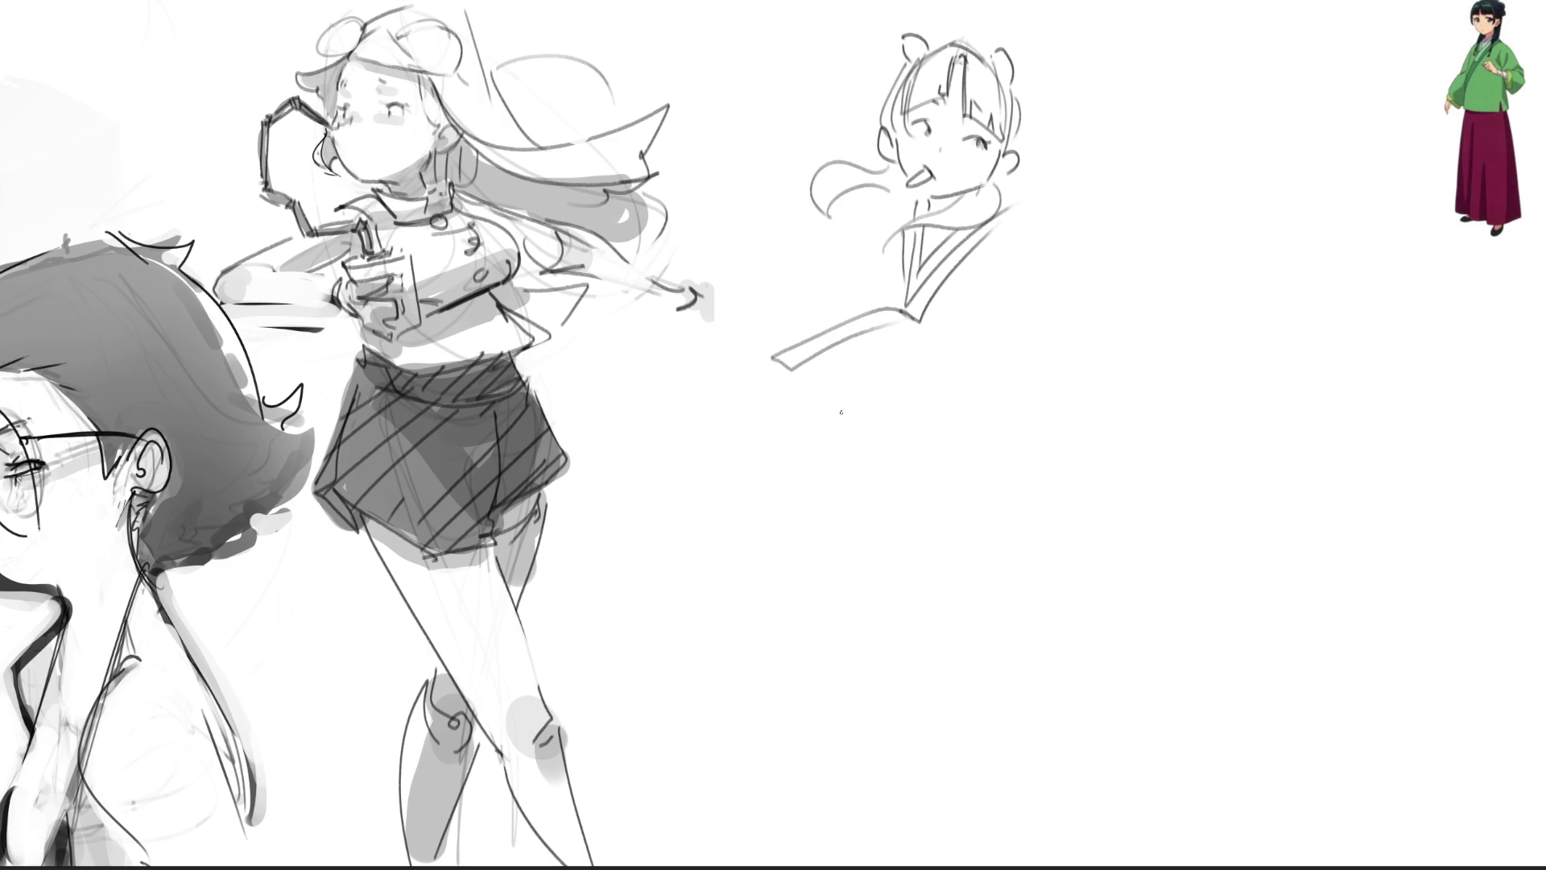
drag(772, 351, 787, 435)
mouse_move(791, 367)
mouse_down()
mouse_move(970, 447)
mouse_move(1022, 448)
mouse_up()
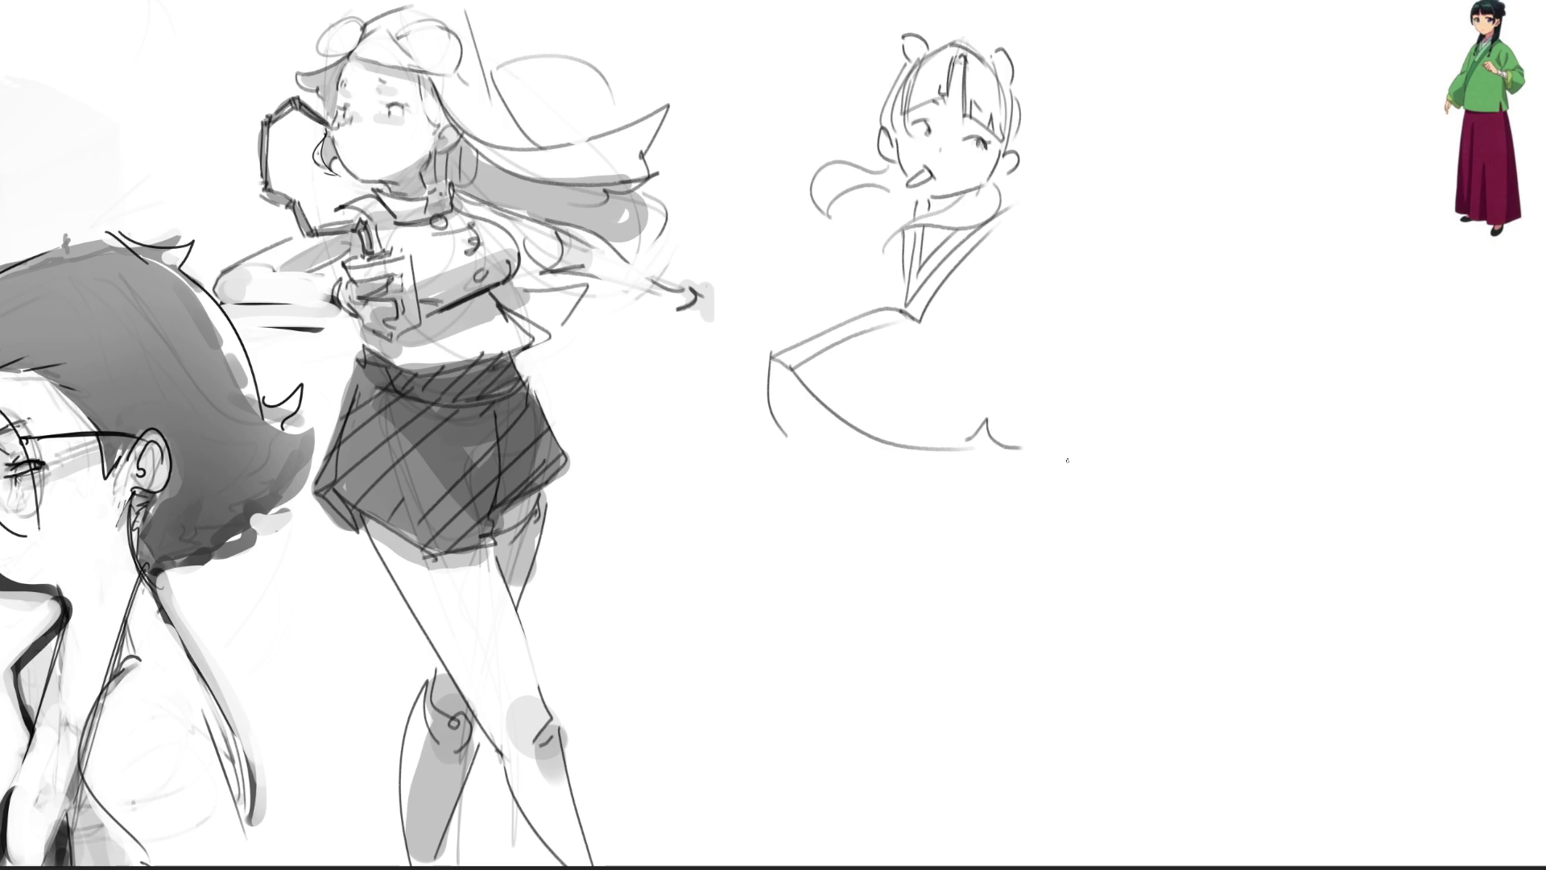
- Draw the long flowing skirt with its left edge, right side and bottom hem
drag(785, 434, 822, 426)
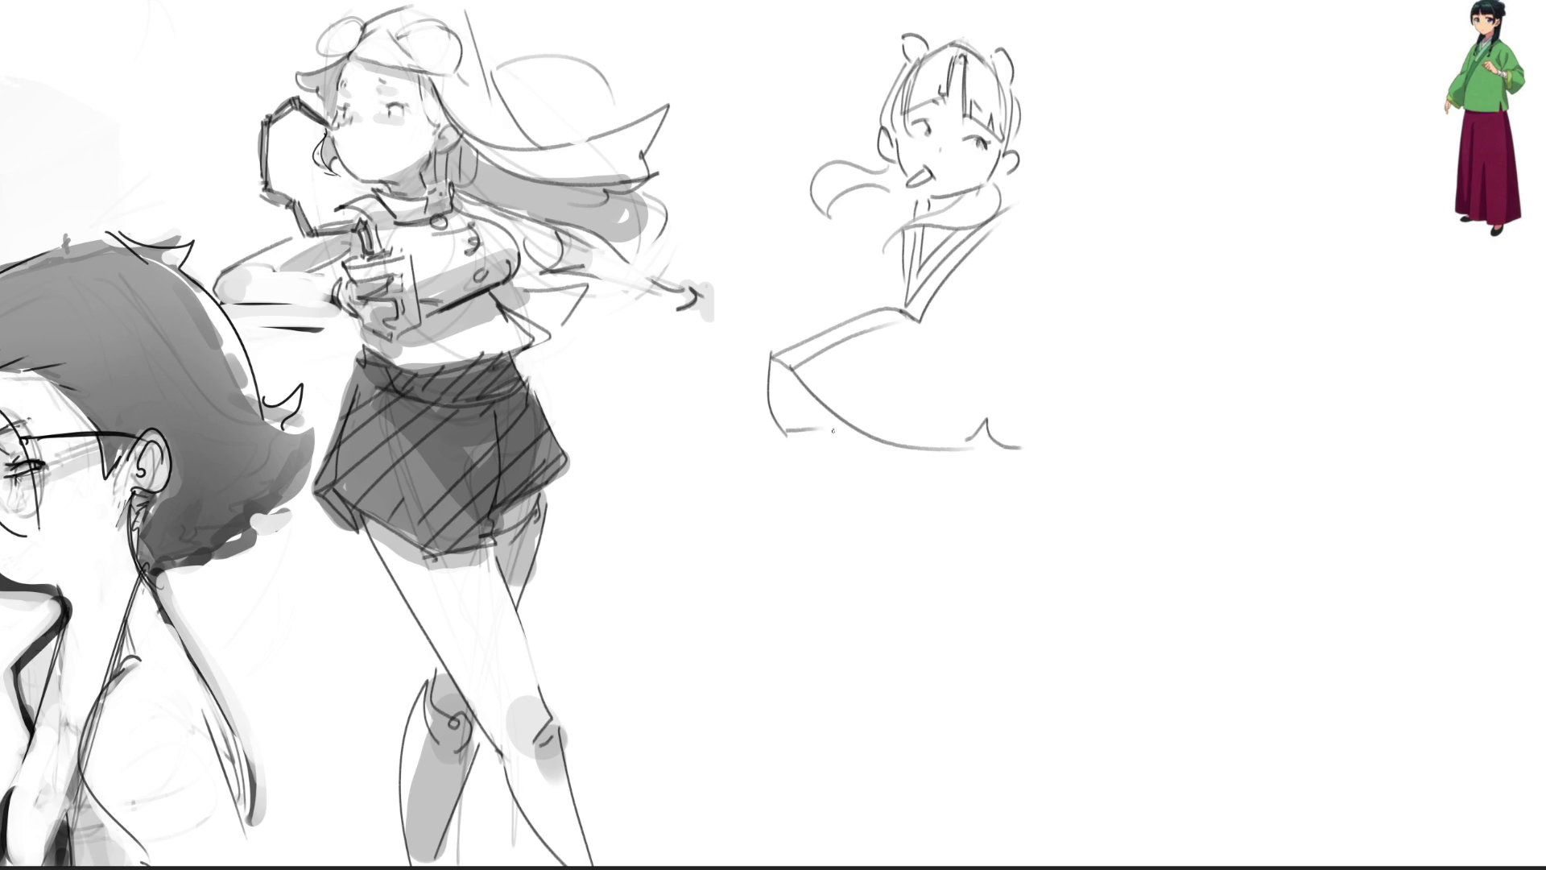
mouse_move(834, 426)
mouse_down()
mouse_move(661, 551)
mouse_move(670, 625)
mouse_up()
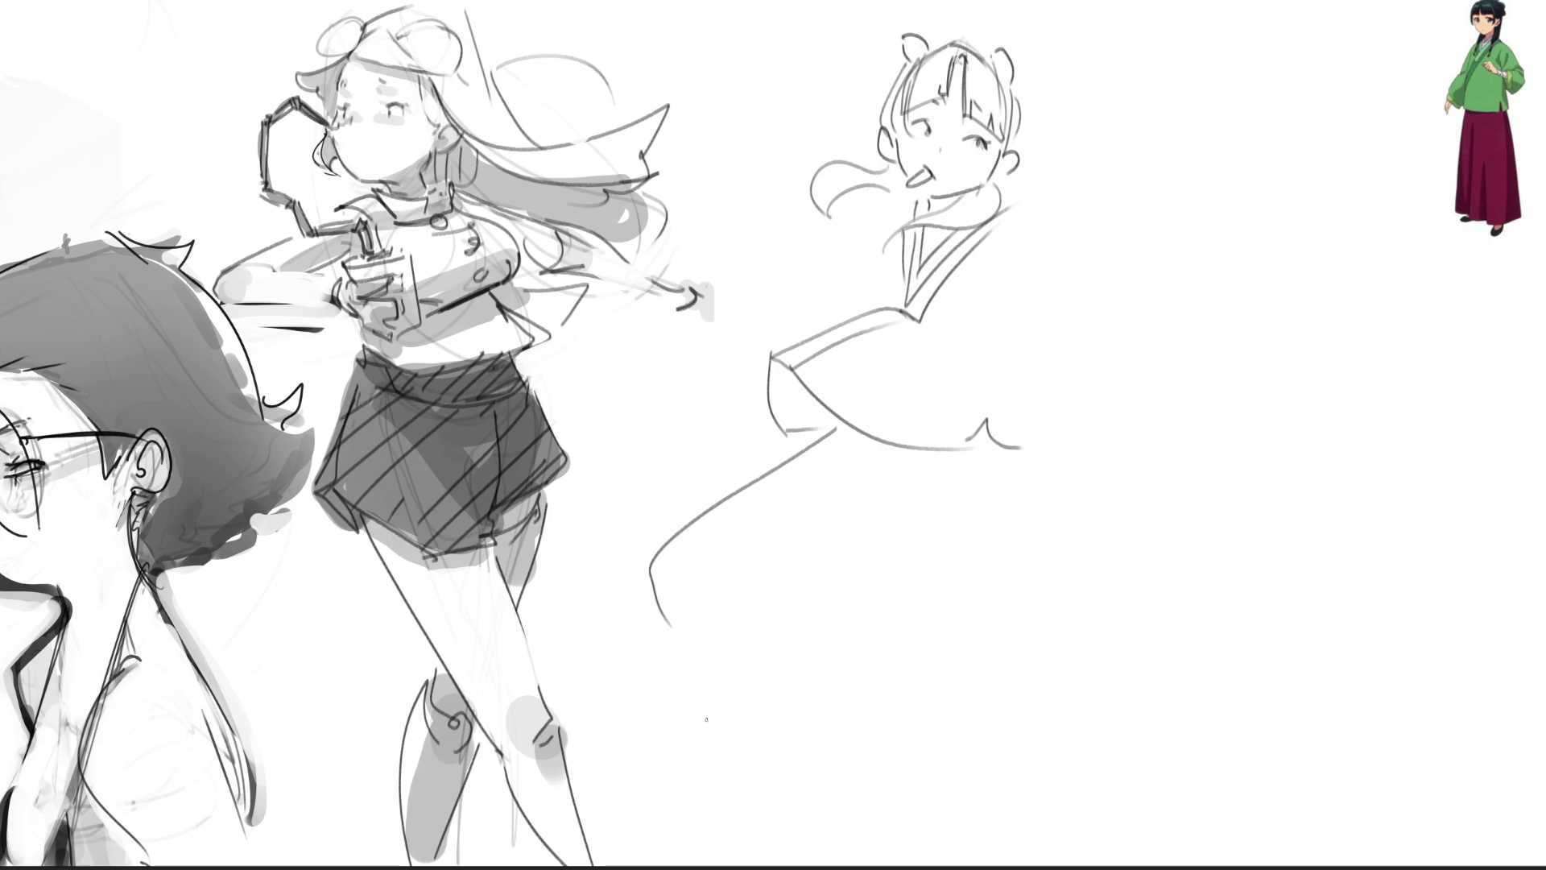
mouse_move(797, 531)
mouse_down()
mouse_move(701, 793)
mouse_move(834, 789)
mouse_up()
mouse_move(1027, 482)
mouse_down()
mouse_move(1029, 662)
mouse_move(860, 804)
mouse_up()
drag(988, 787, 1003, 787)
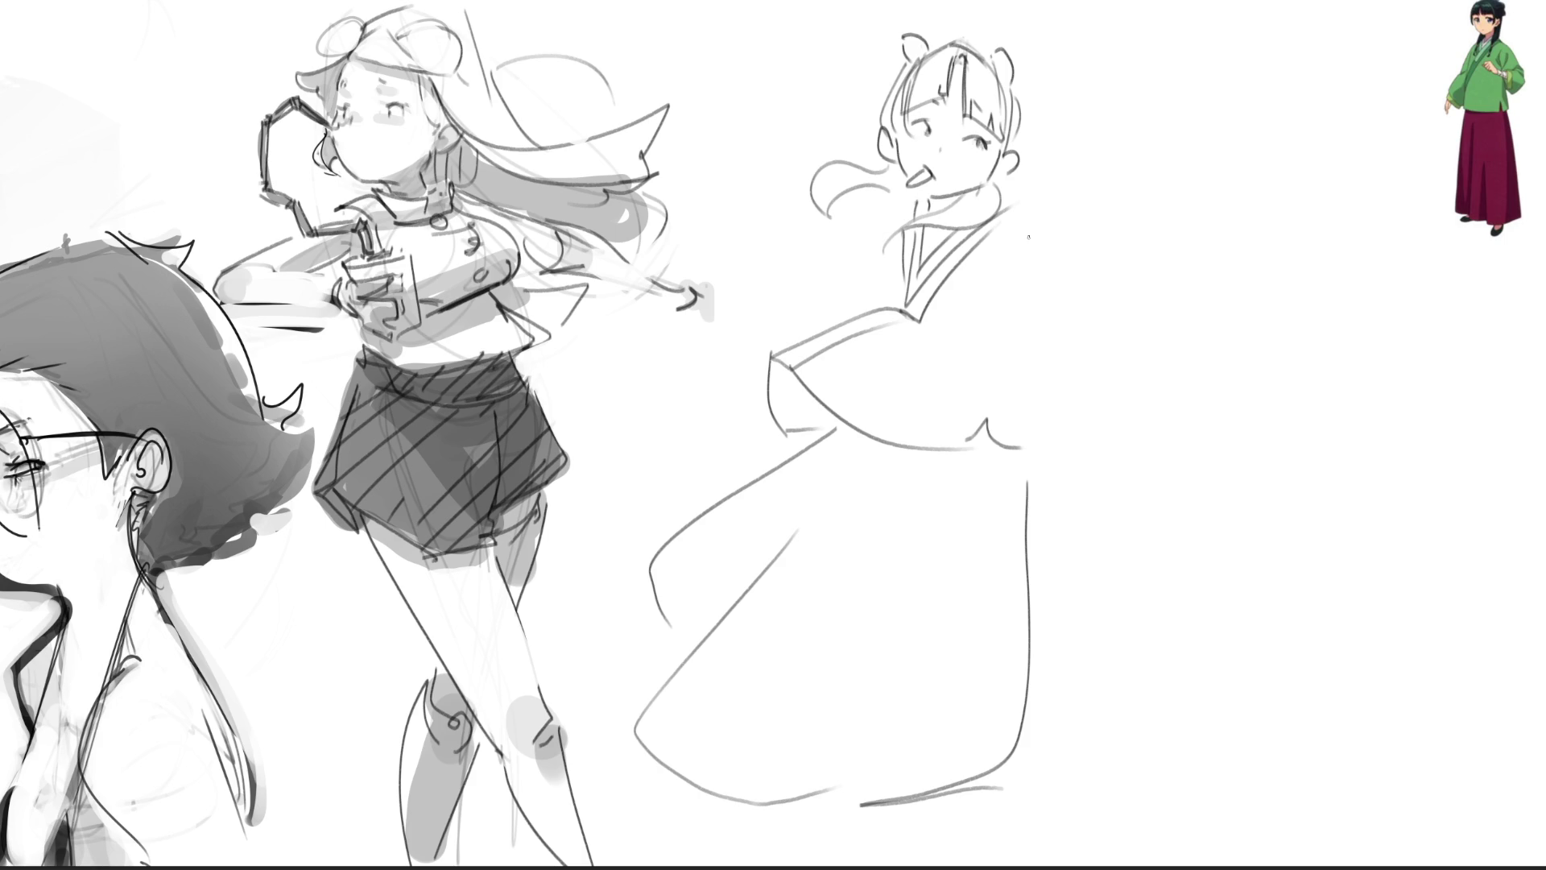
- Draw the wide hanging sleeve with a fold line, plus the raised hand, arm and shoulder
mouse_move(997, 227)
mouse_down()
mouse_move(1024, 200)
mouse_move(1158, 215)
mouse_move(1126, 306)
mouse_move(1152, 358)
mouse_up()
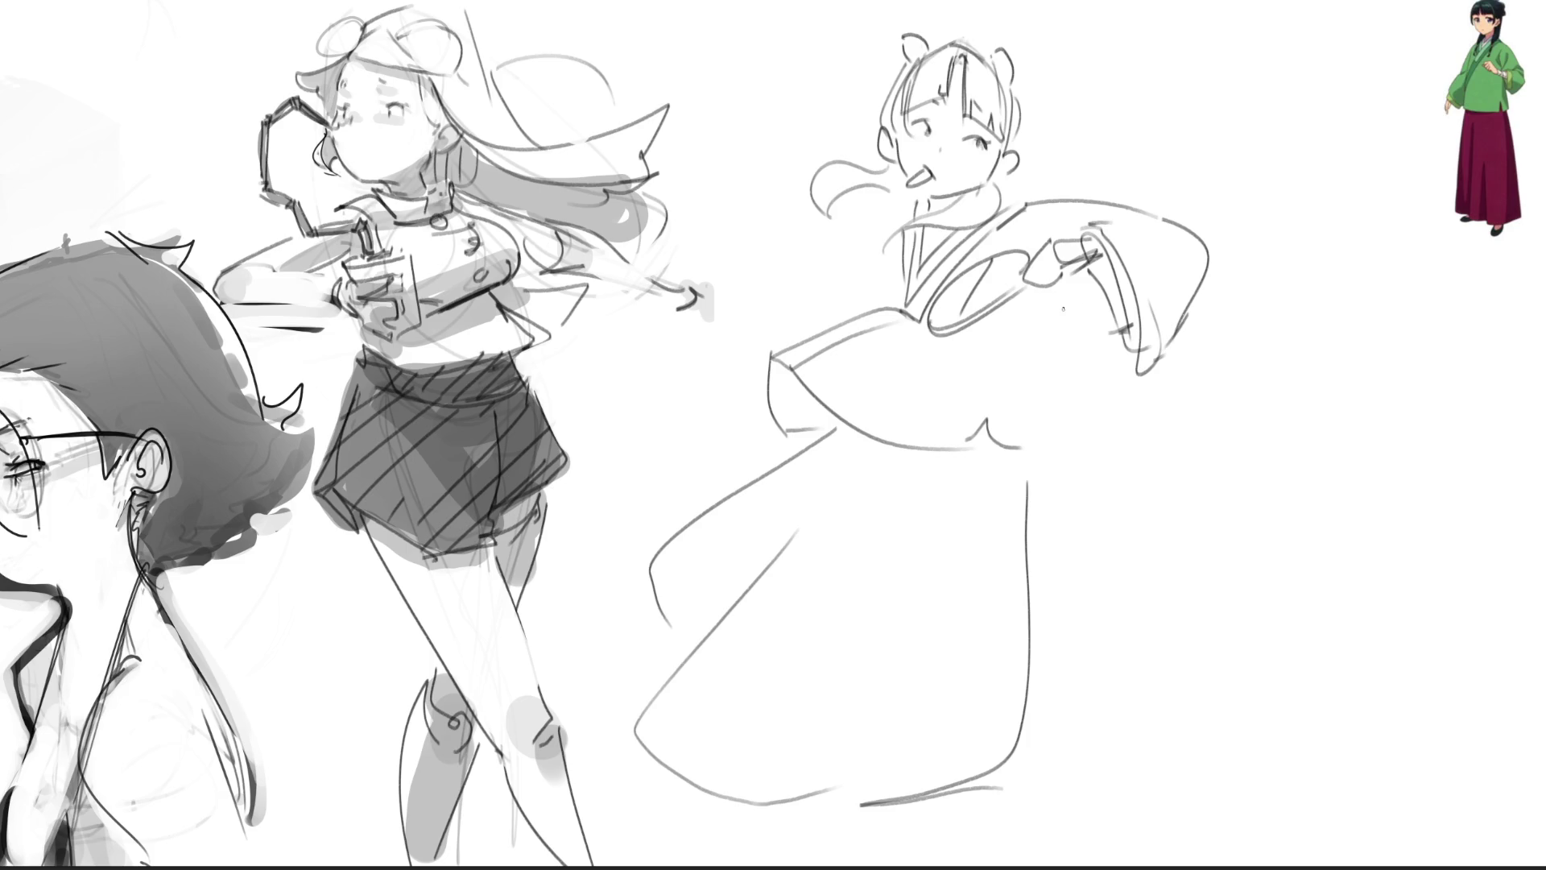
drag(1044, 329, 1024, 429)
drag(1040, 316, 1082, 300)
drag(777, 177, 780, 213)
mouse_move(782, 216)
mouse_down()
mouse_move(792, 235)
mouse_move(757, 226)
mouse_move(765, 252)
mouse_move(708, 310)
mouse_move(775, 252)
mouse_move(754, 282)
mouse_move(728, 283)
mouse_move(764, 266)
mouse_up()
mouse_move(762, 196)
mouse_down()
mouse_move(706, 246)
mouse_move(826, 207)
mouse_up()
drag(778, 274, 842, 290)
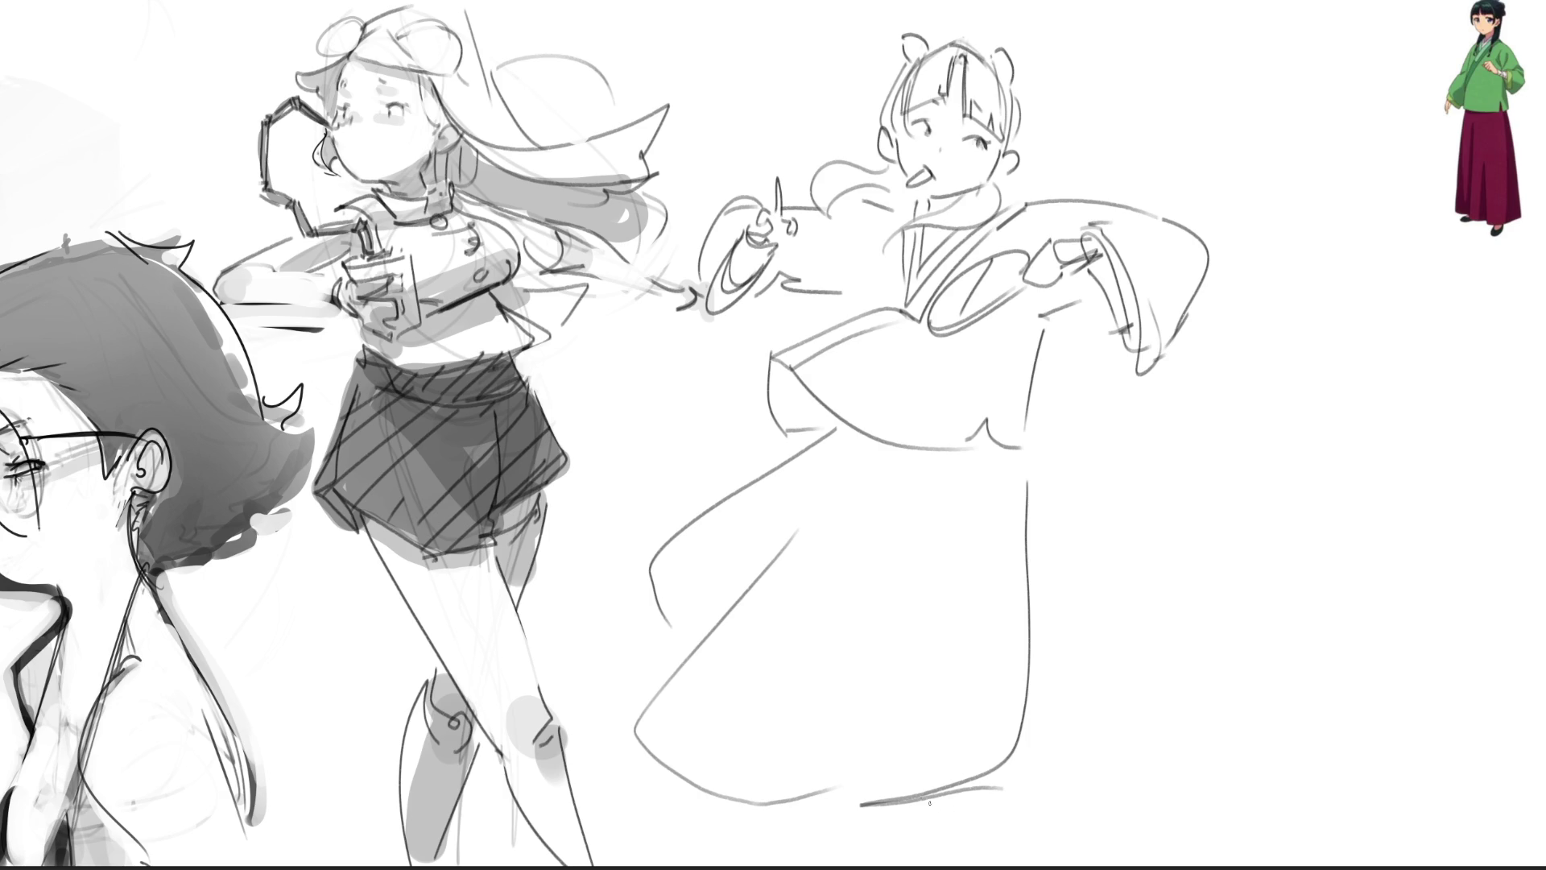
- Sketch the feet below the hem and add a flaring trailing edge to the left hem
drag(956, 794, 955, 827)
mouse_move(968, 795)
mouse_down()
mouse_move(935, 834)
mouse_move(965, 863)
mouse_up()
key(ctrl+z)
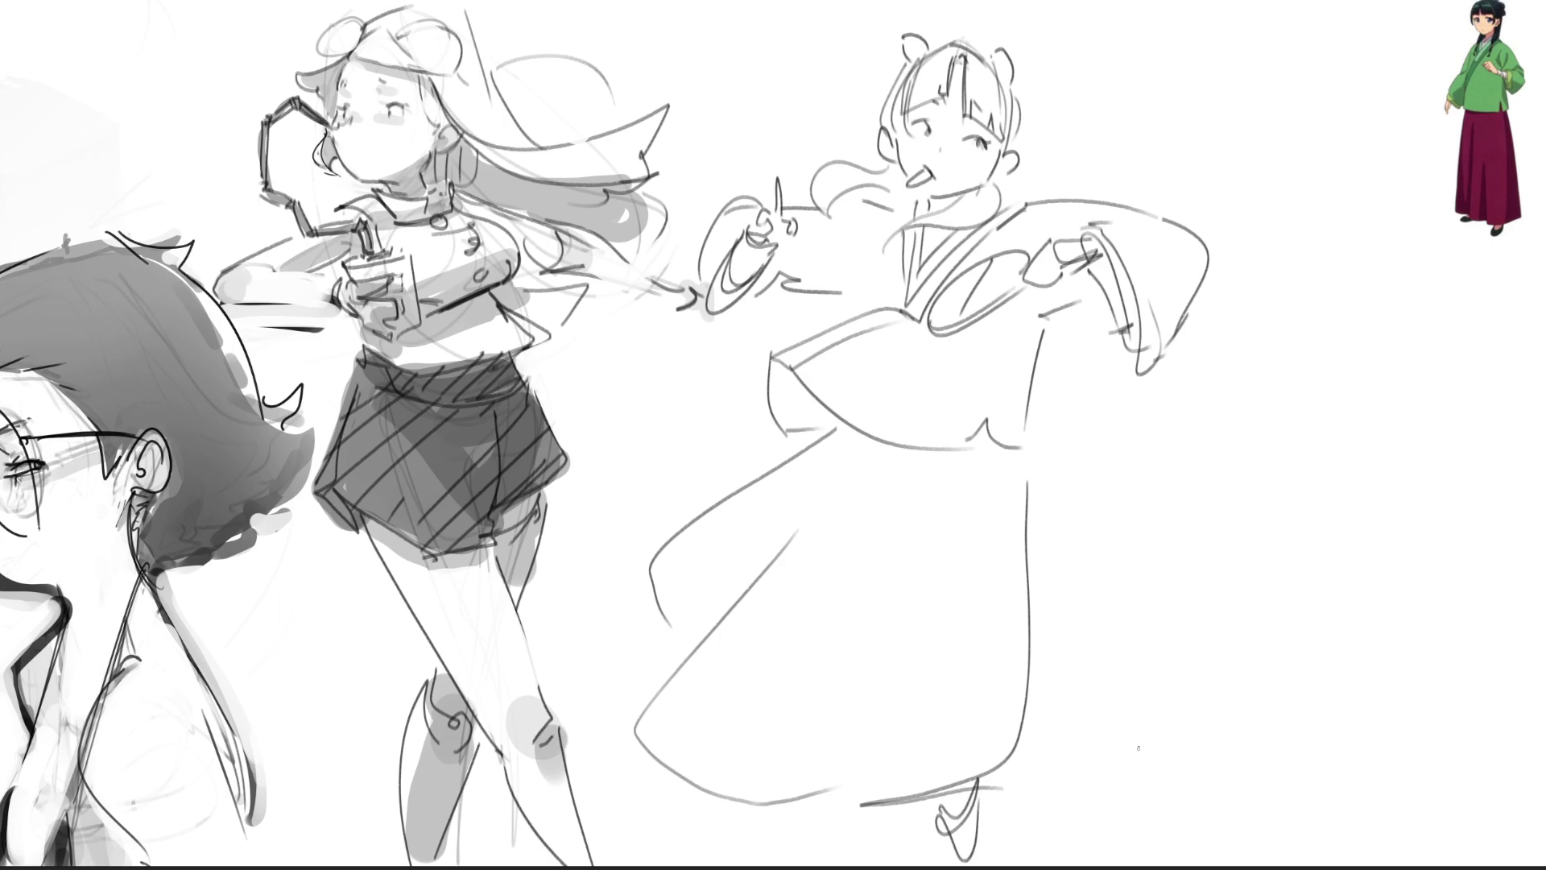
mouse_move(654, 618)
mouse_down()
mouse_move(604, 660)
mouse_move(632, 679)
mouse_move(553, 686)
mouse_move(630, 682)
mouse_up()
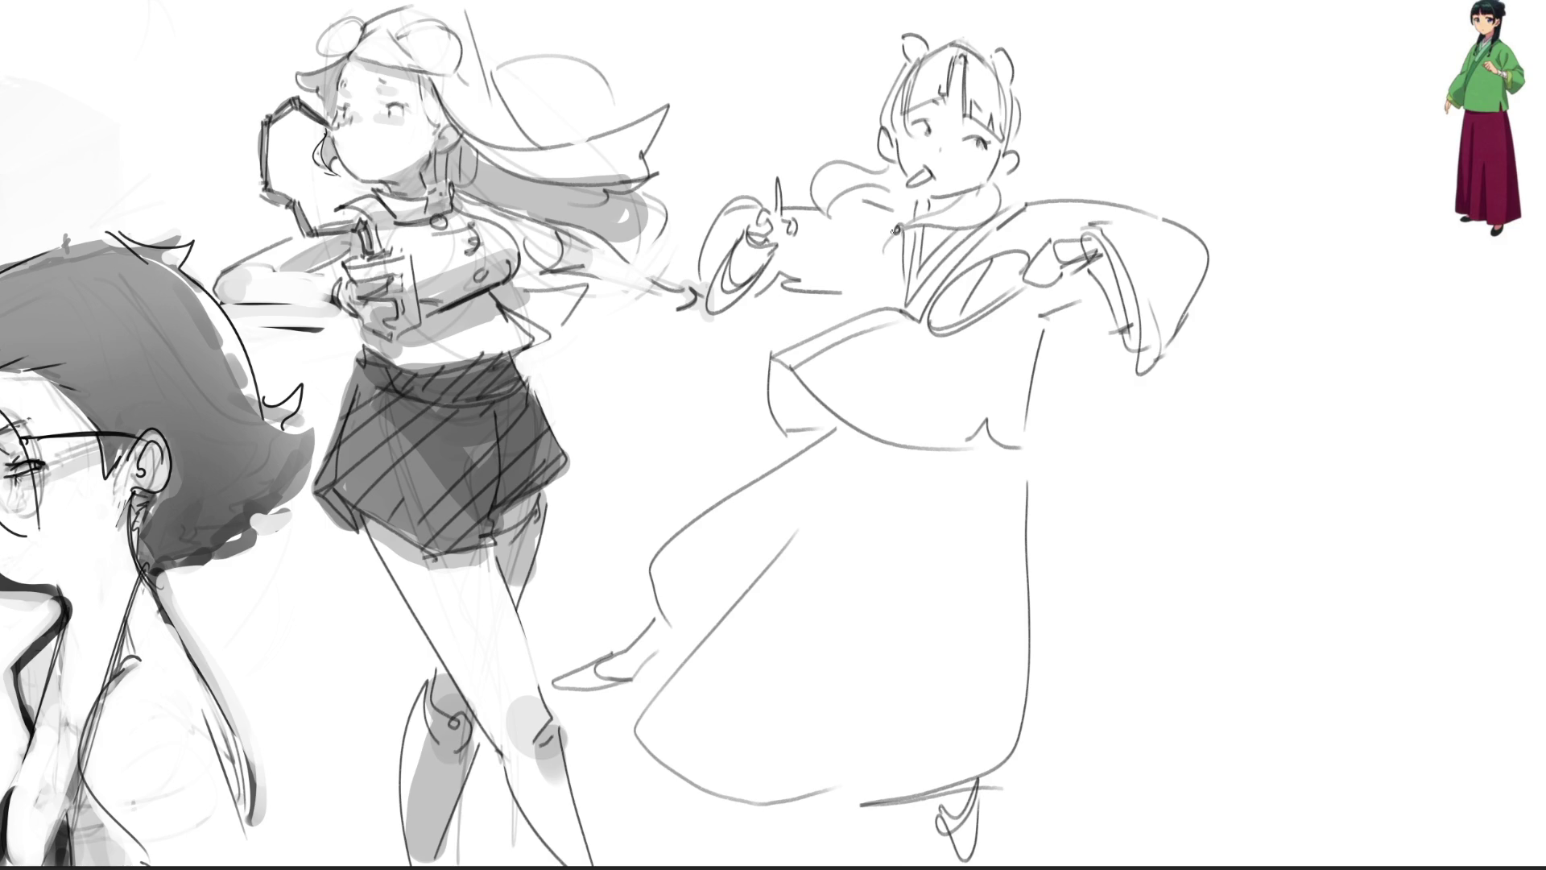
- Add a dangling cord below the collar and beads with a strand beside the hair ribbon
drag(897, 231, 890, 277)
mouse_move(822, 211)
mouse_down()
mouse_move(842, 210)
mouse_move(807, 173)
mouse_up()
key(ctrl+z)
drag(844, 206, 855, 225)
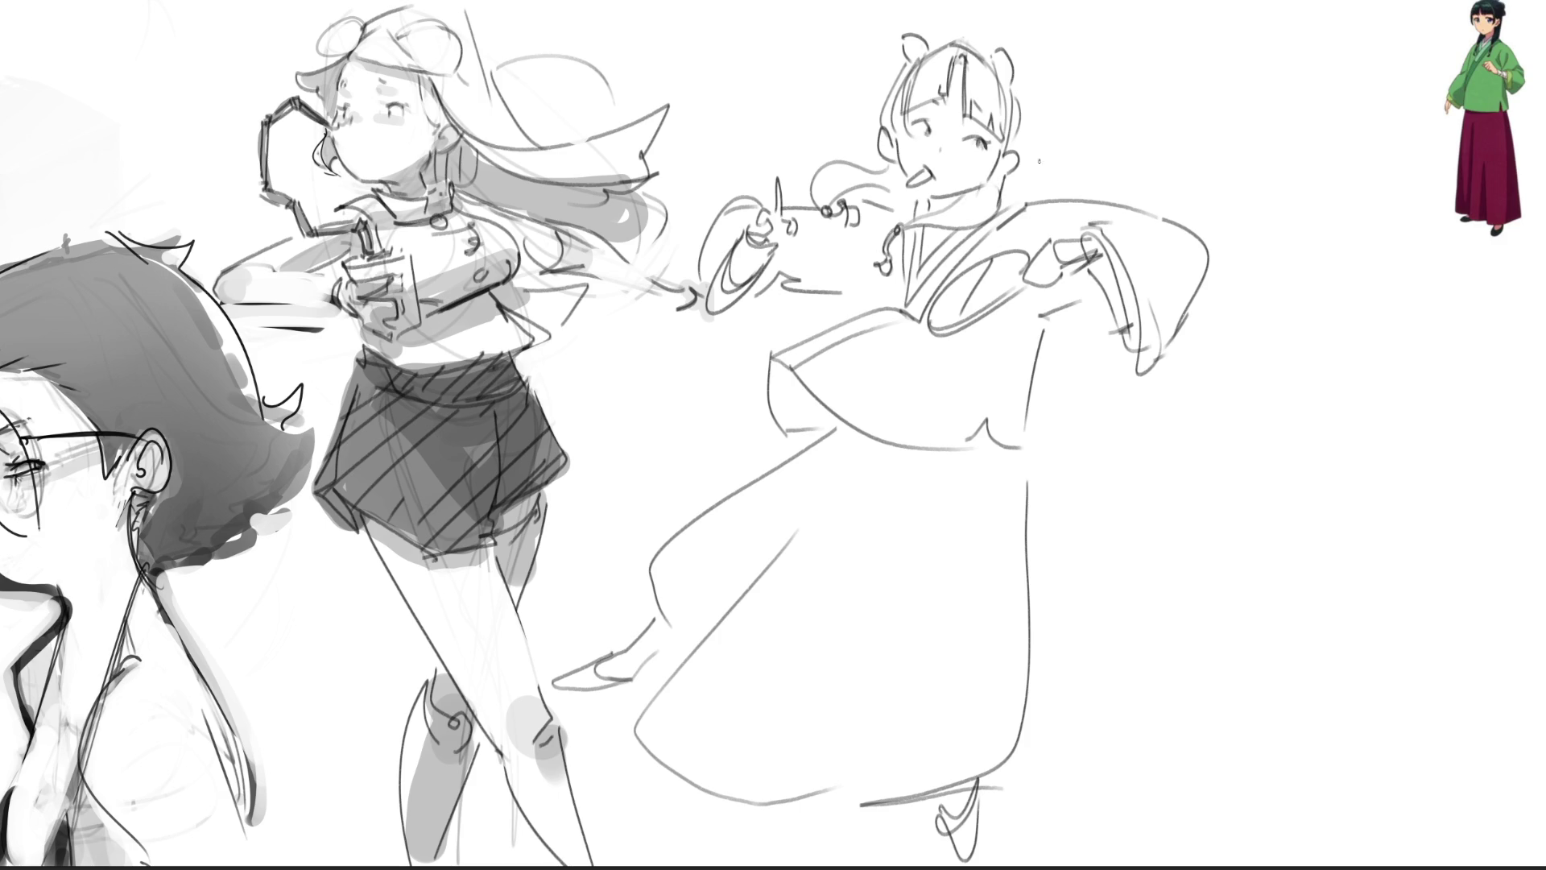
key(ctrl+z)
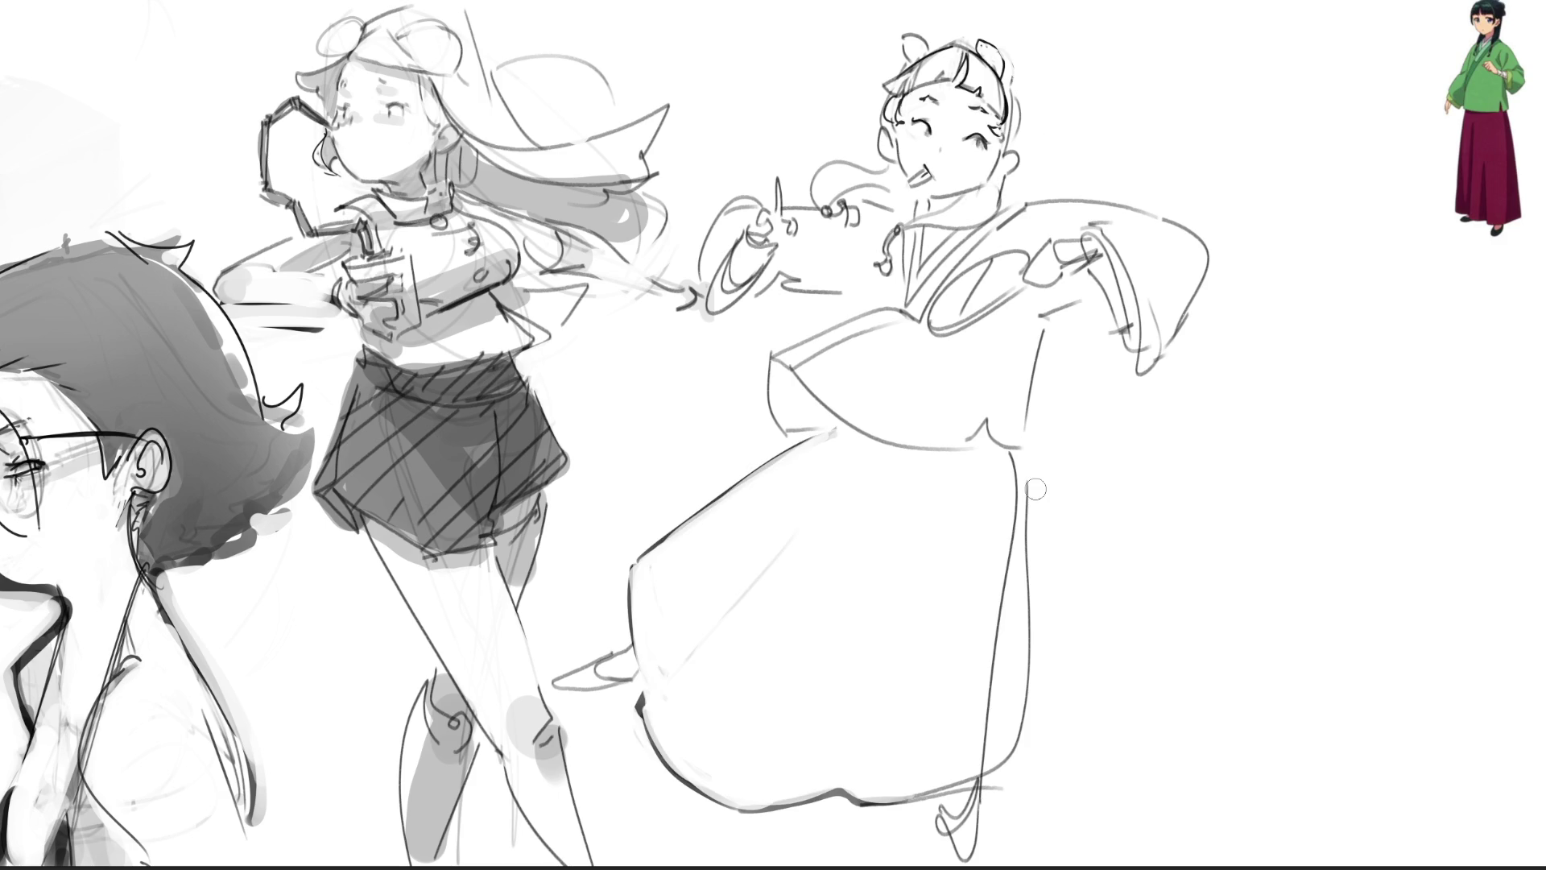
- Shift the robed figure further right toward the reference, touching up the robe and a hair strand
drag(1033, 475, 998, 785)
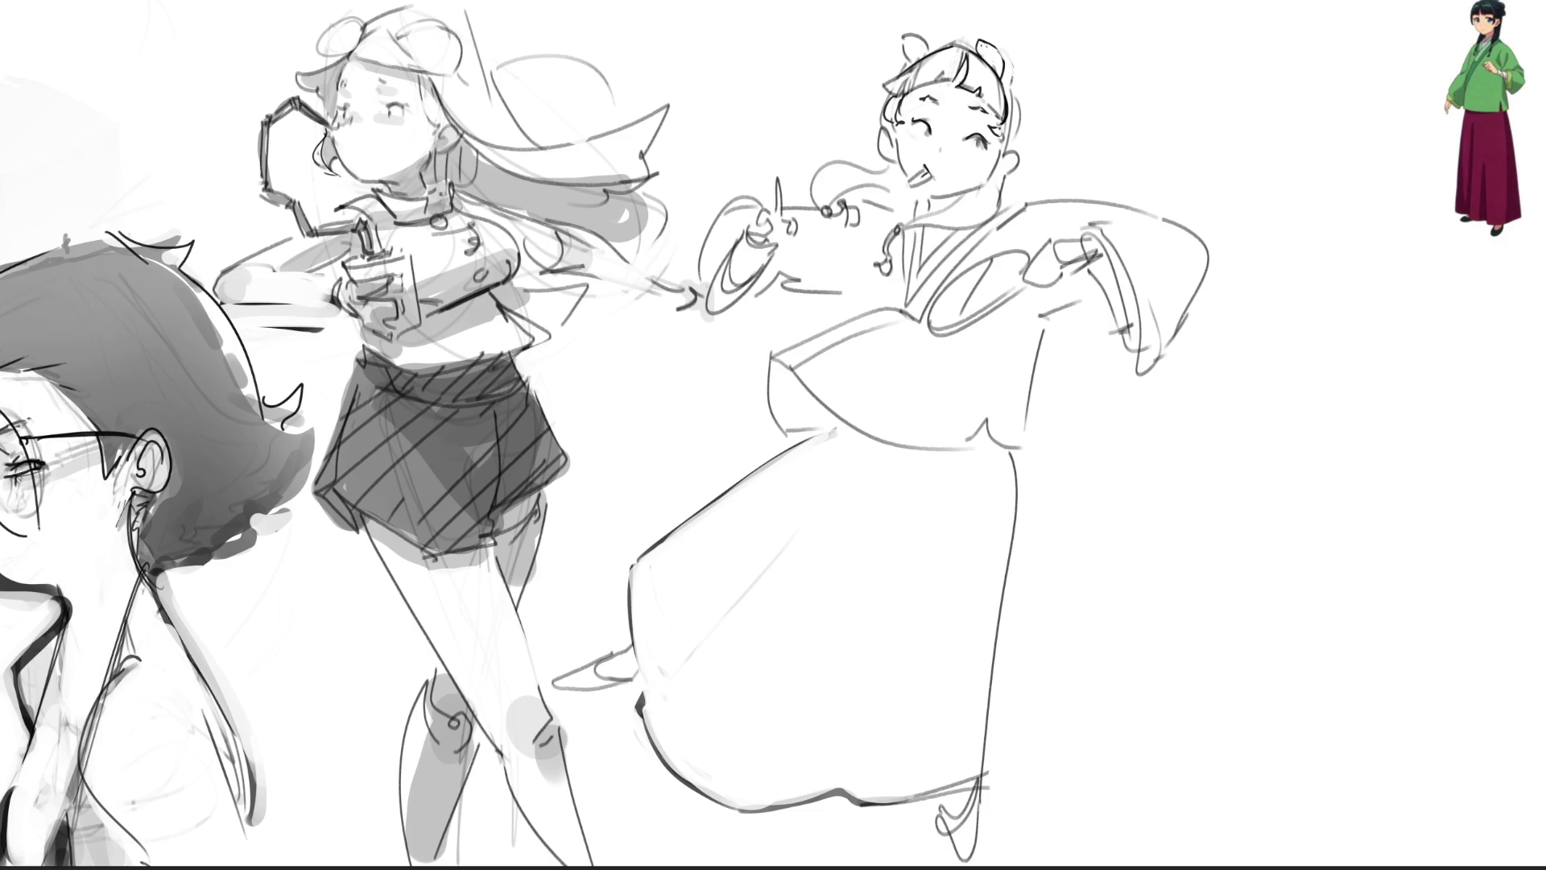
key(ctrl+minus)
key(ctrl+minus)
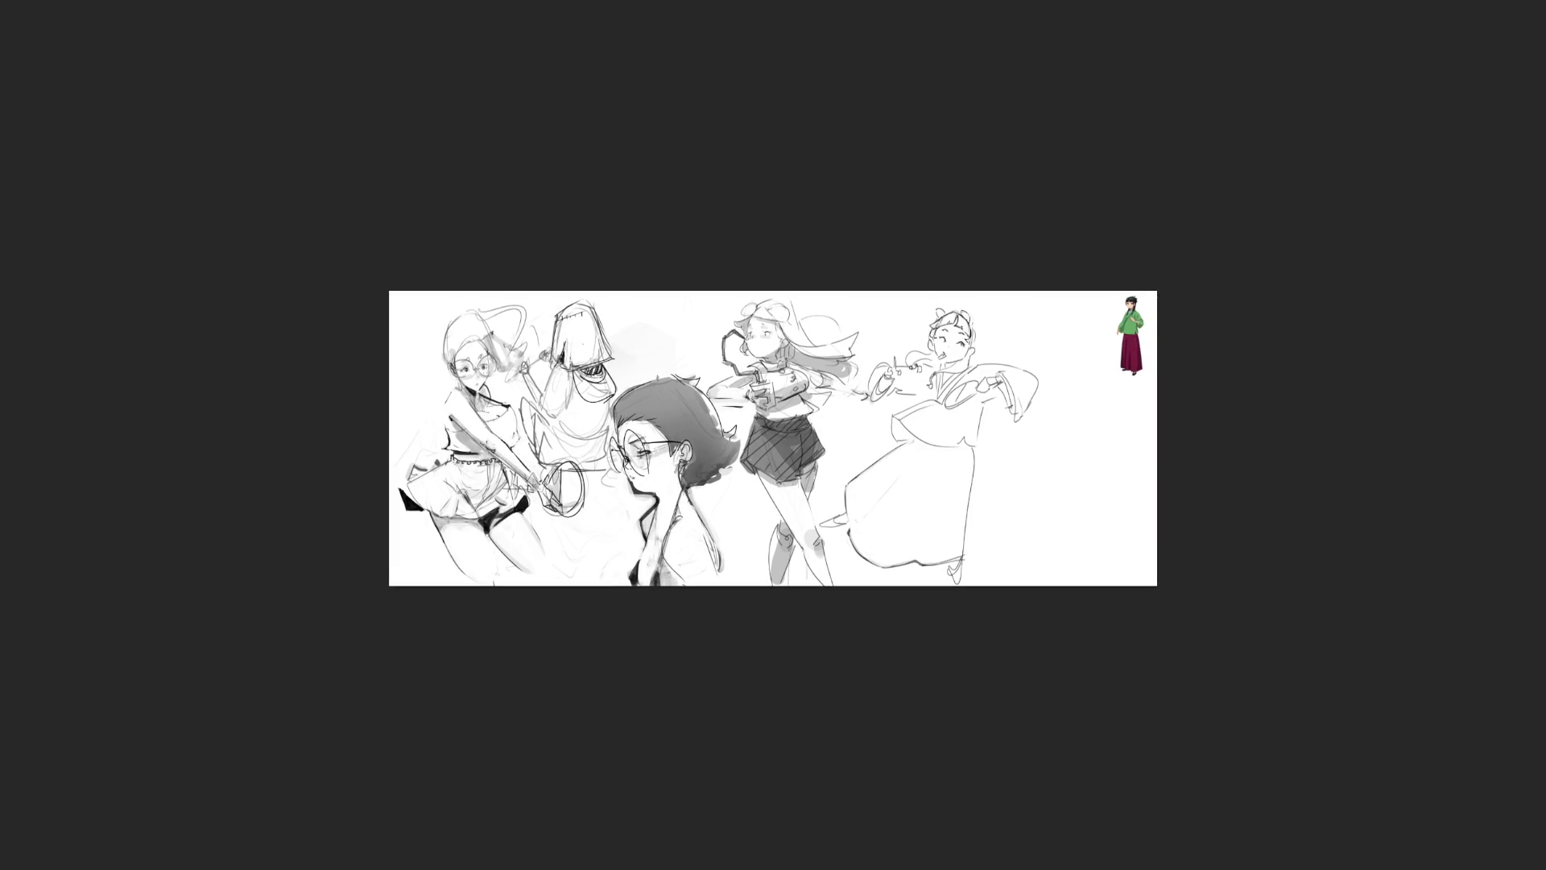
key(ctrl+0)
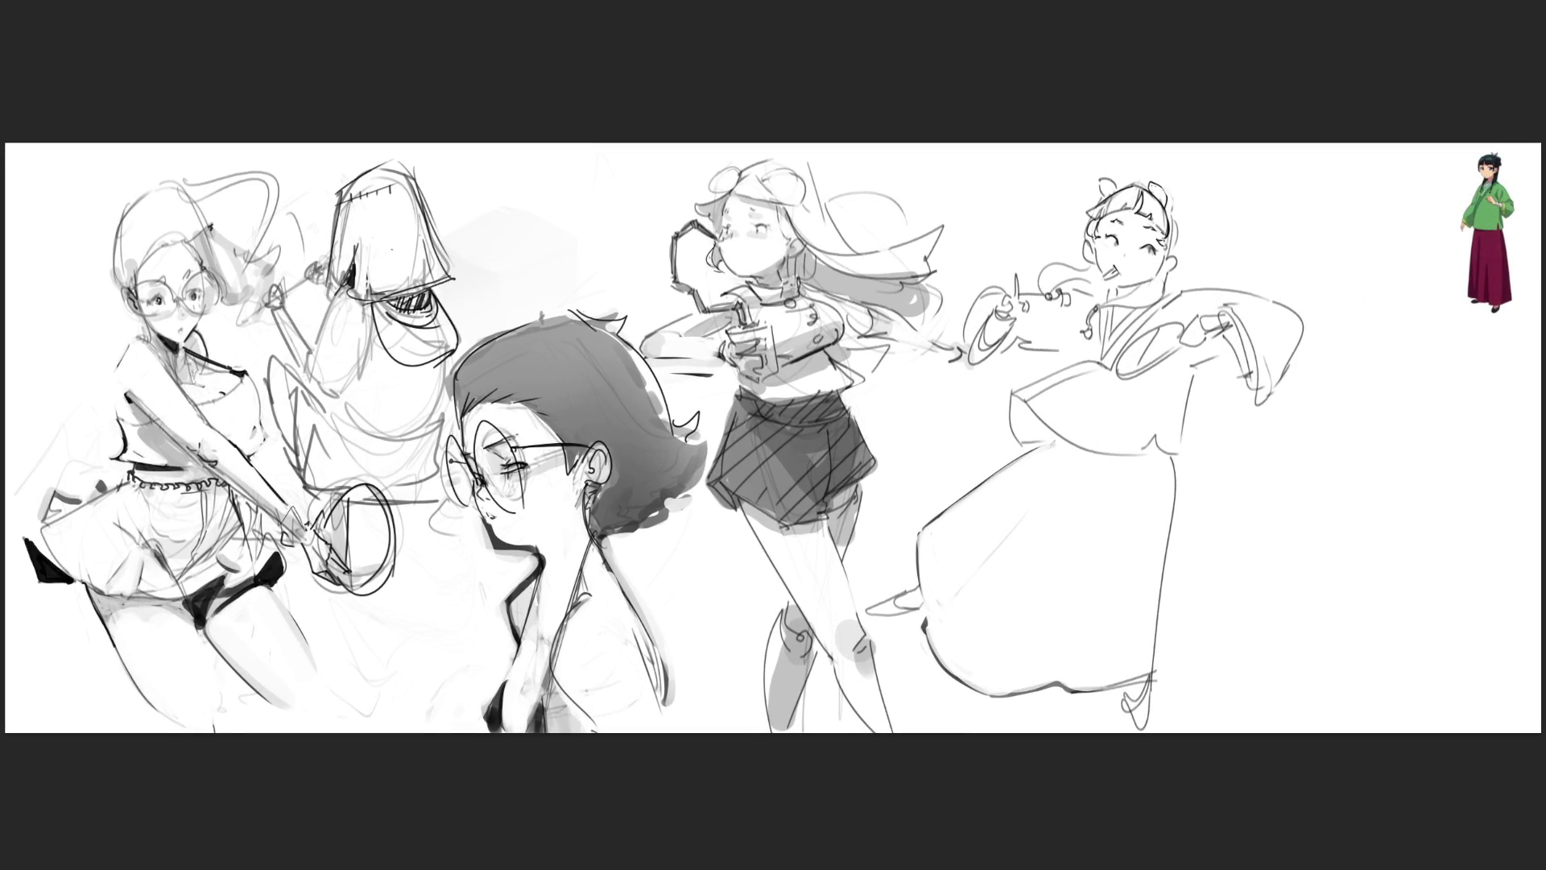
drag(1076, 380, 1179, 369)
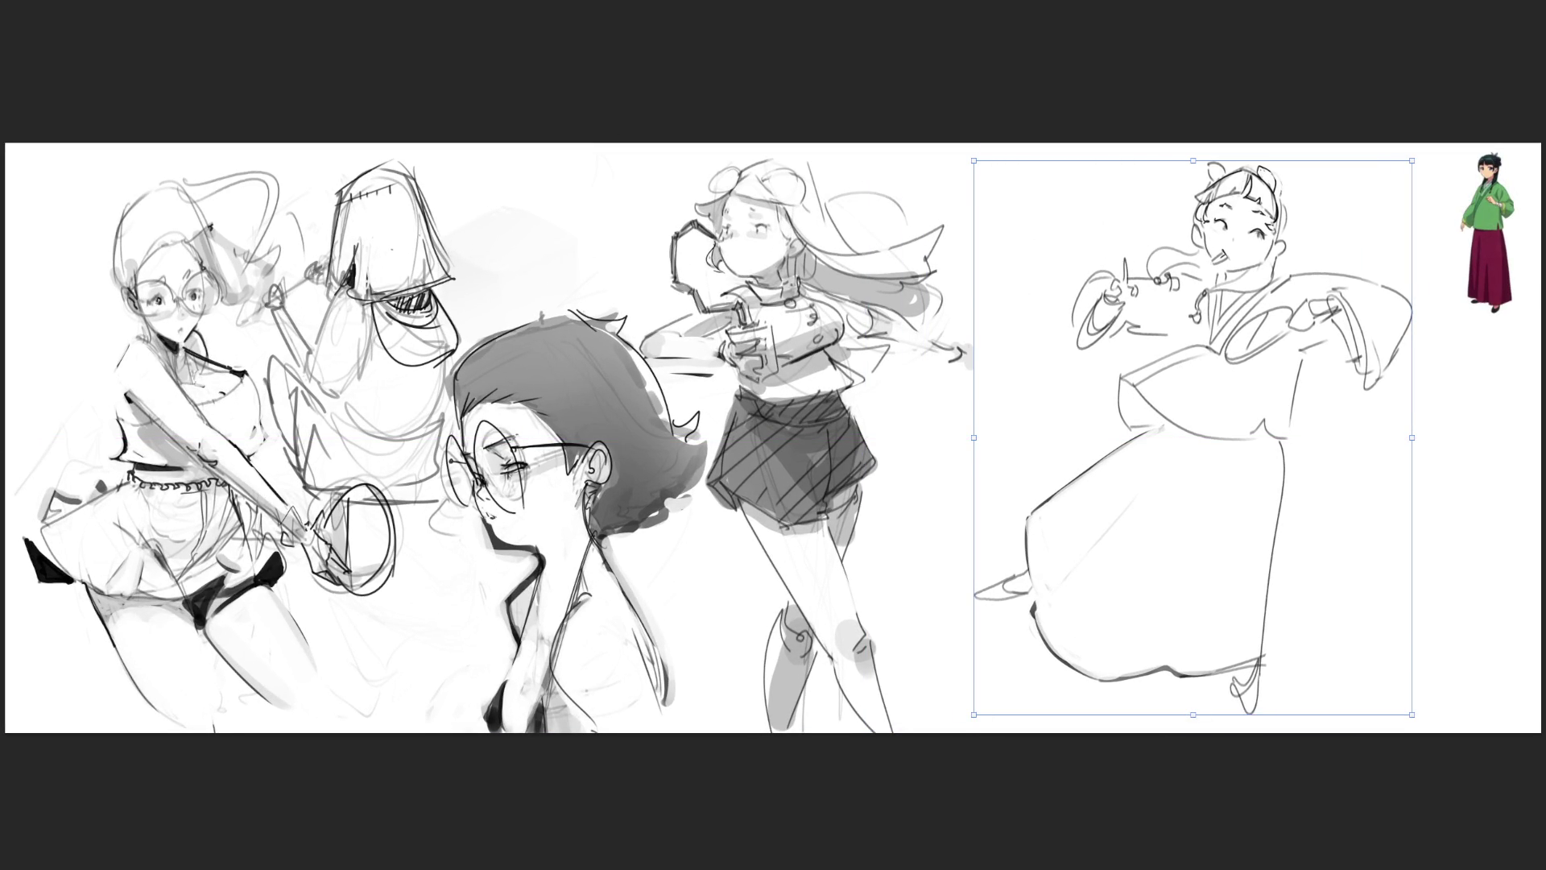
key(Return)
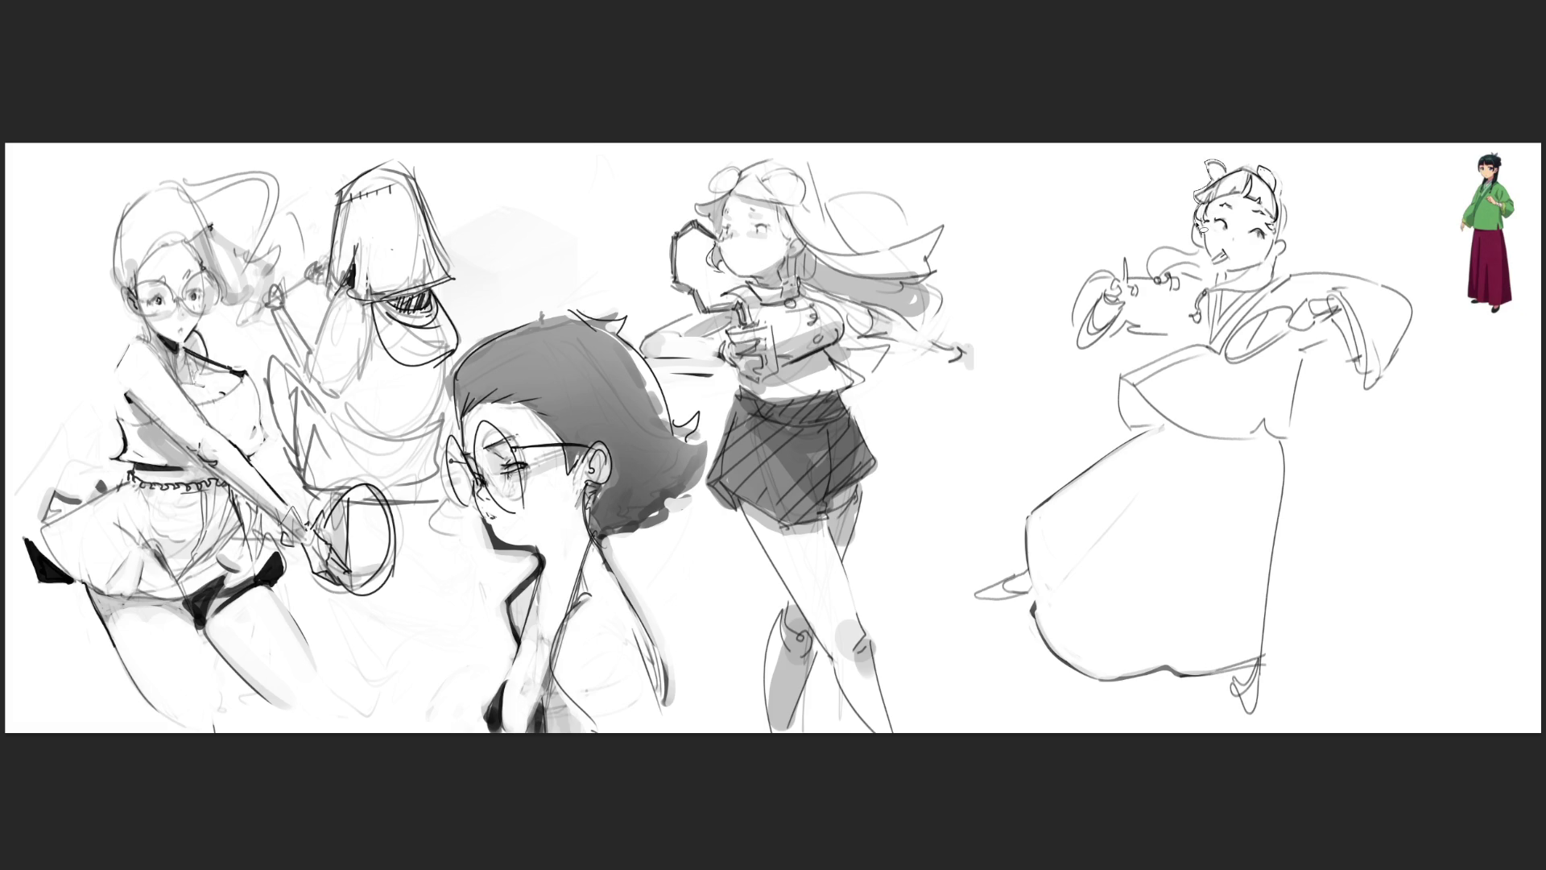
mouse_move(1195, 258)
mouse_down()
mouse_move(1168, 248)
mouse_move(1123, 286)
mouse_move(1096, 278)
mouse_move(1078, 348)
mouse_move(1204, 343)
mouse_move(1127, 375)
mouse_move(1139, 439)
mouse_move(1049, 511)
mouse_move(1023, 567)
mouse_move(987, 596)
mouse_move(1039, 616)
mouse_move(1092, 669)
mouse_move(1236, 682)
mouse_move(1240, 698)
mouse_move(1262, 687)
mouse_move(1299, 385)
mouse_move(1321, 352)
mouse_move(1361, 364)
mouse_move(1370, 385)
mouse_move(1417, 303)
mouse_move(1353, 277)
mouse_move(1273, 278)
mouse_move(1297, 243)
mouse_move(1291, 211)
mouse_move(1245, 169)
mouse_up()
- Enlarge the brush, paint the selected robed figure flat mid-grey, and deselect
drag(1333, 317, 1445, 316)
mouse_move(1232, 277)
mouse_down()
mouse_move(1174, 829)
mouse_move(1518, 593)
mouse_up()
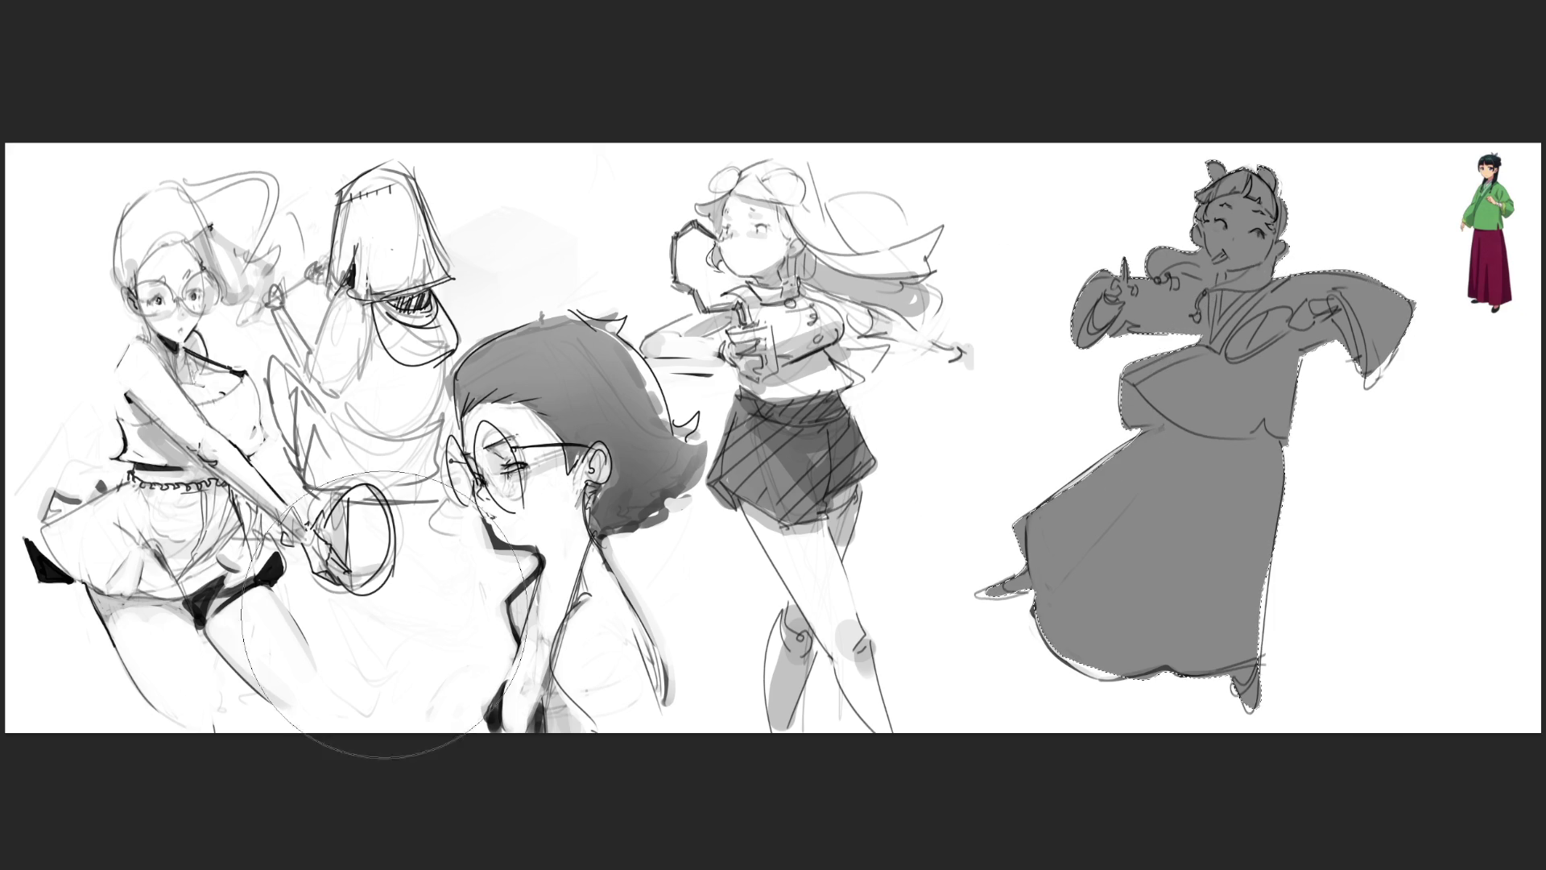
key(ctrl+d)
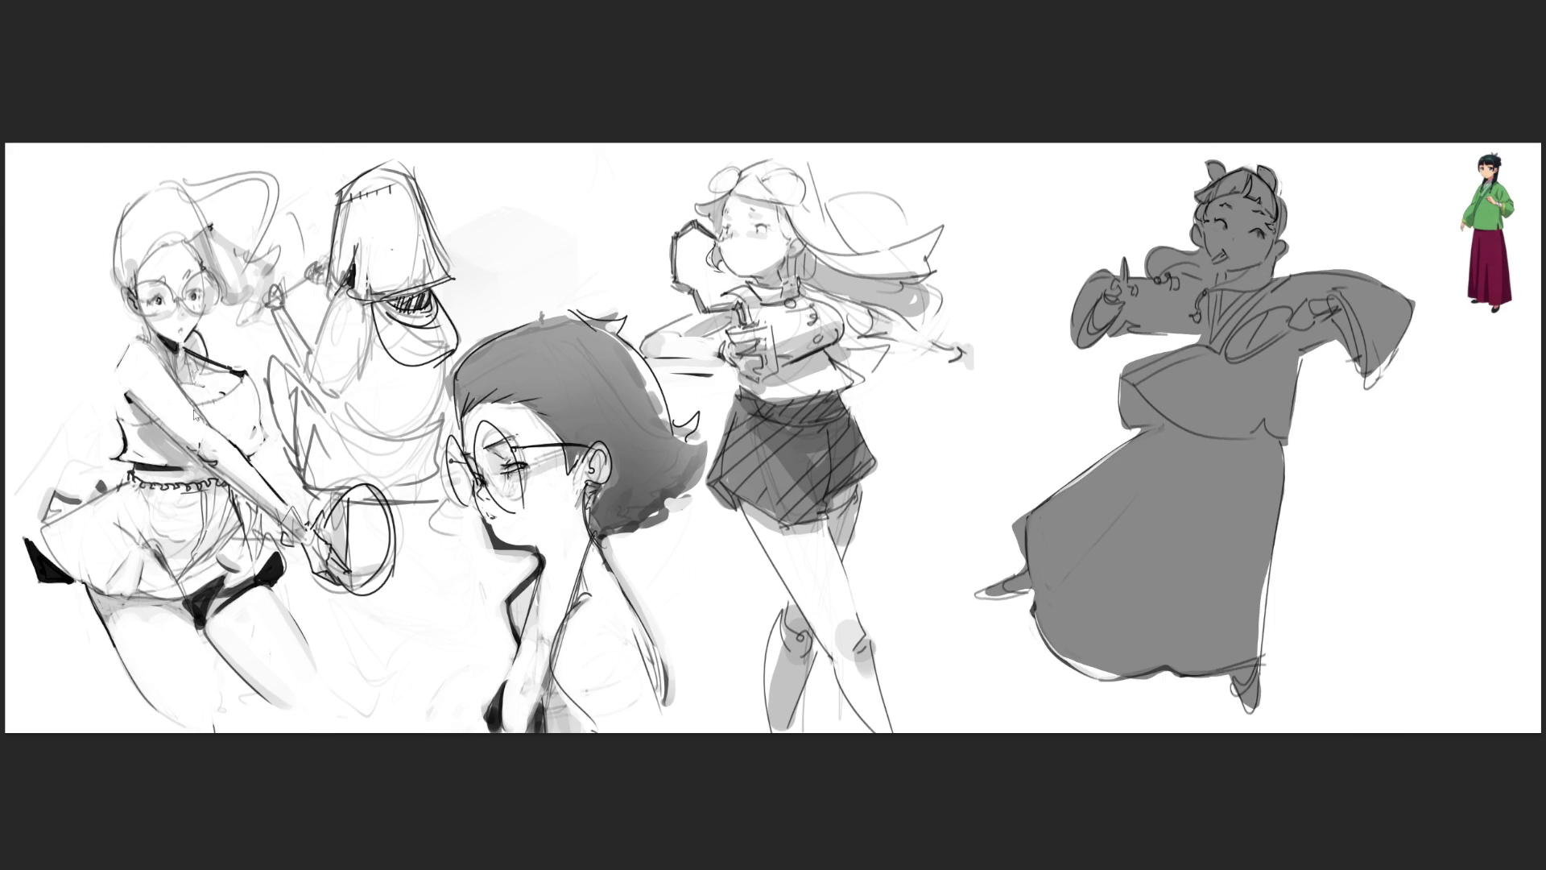
- Flip the grey robed figure horizontally and marquee-select the area around it
key(ctrl+shift+h)
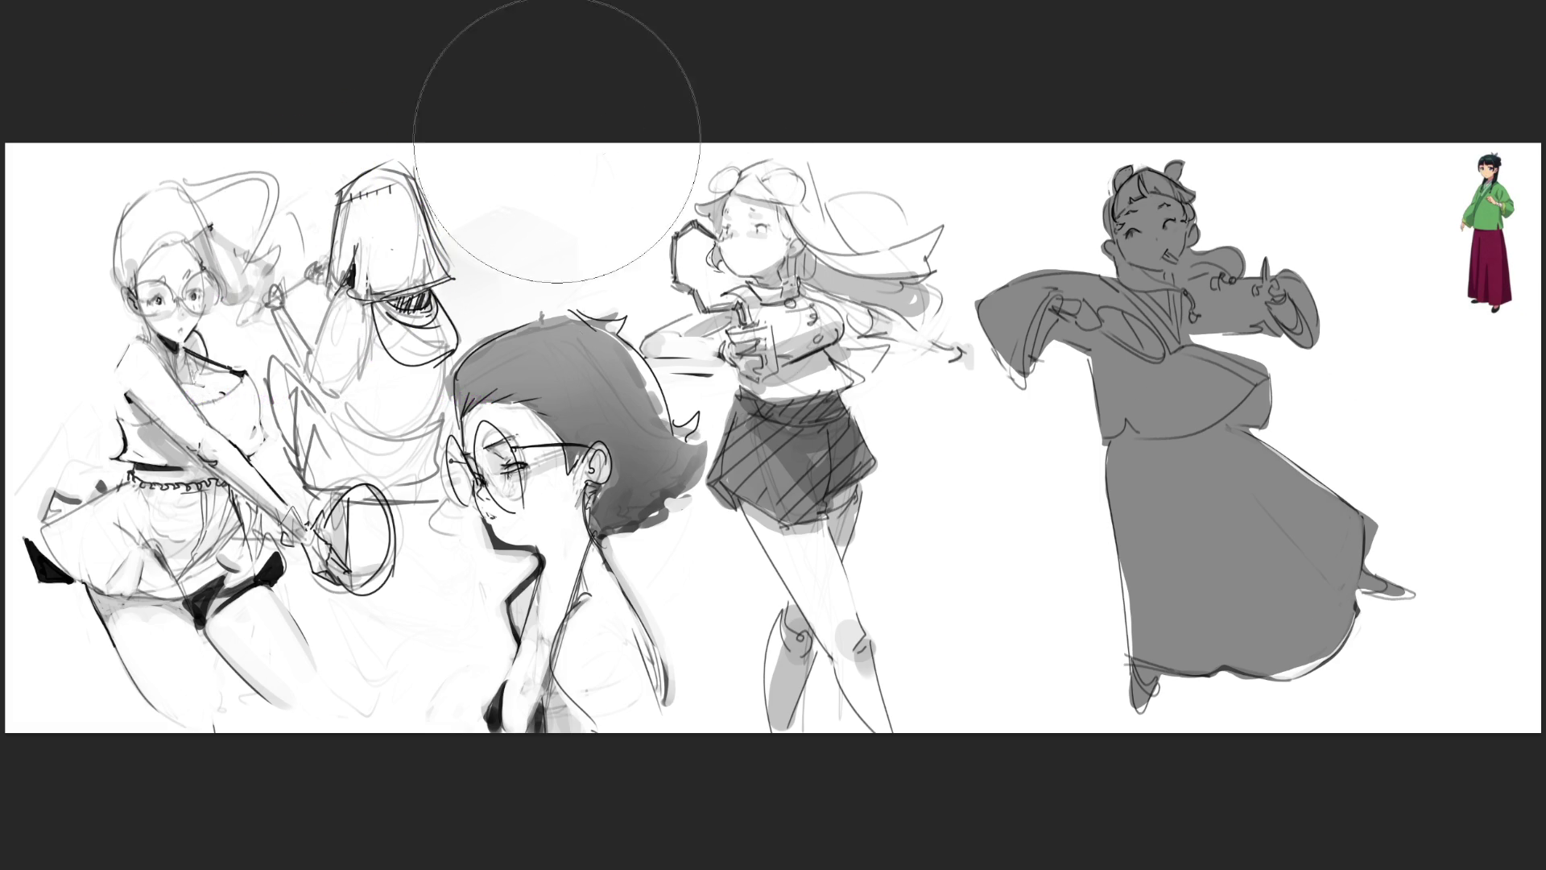
mouse_move(953, 119)
mouse_down()
mouse_move(1415, 614)
mouse_move(1424, 737)
mouse_up()
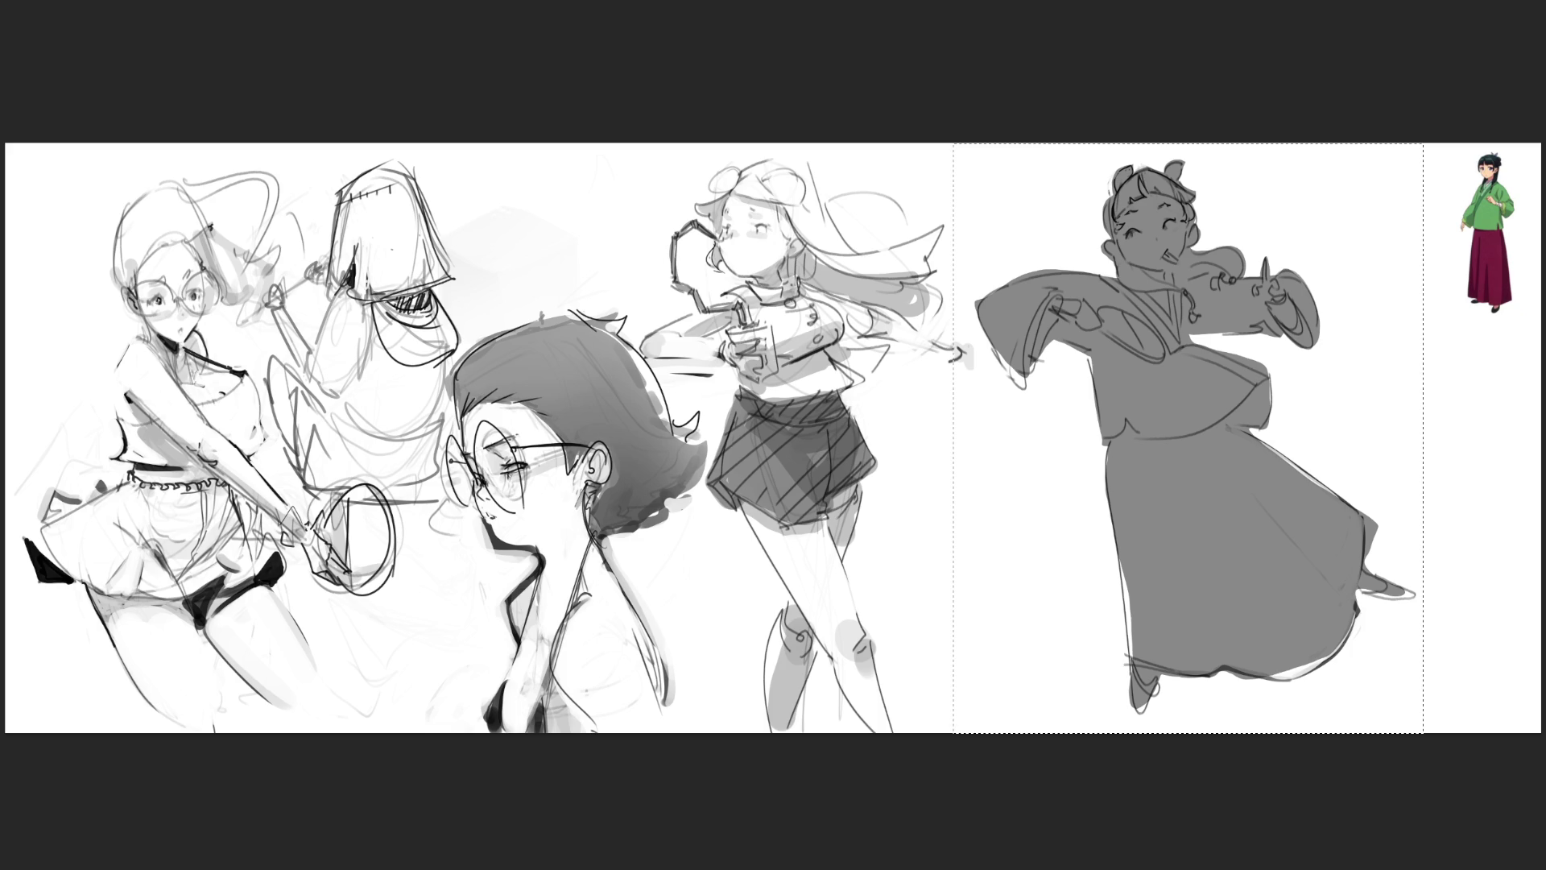
- Reselect the robed figure and skew its top so the upper body leans slightly left
key(ctrl+d)
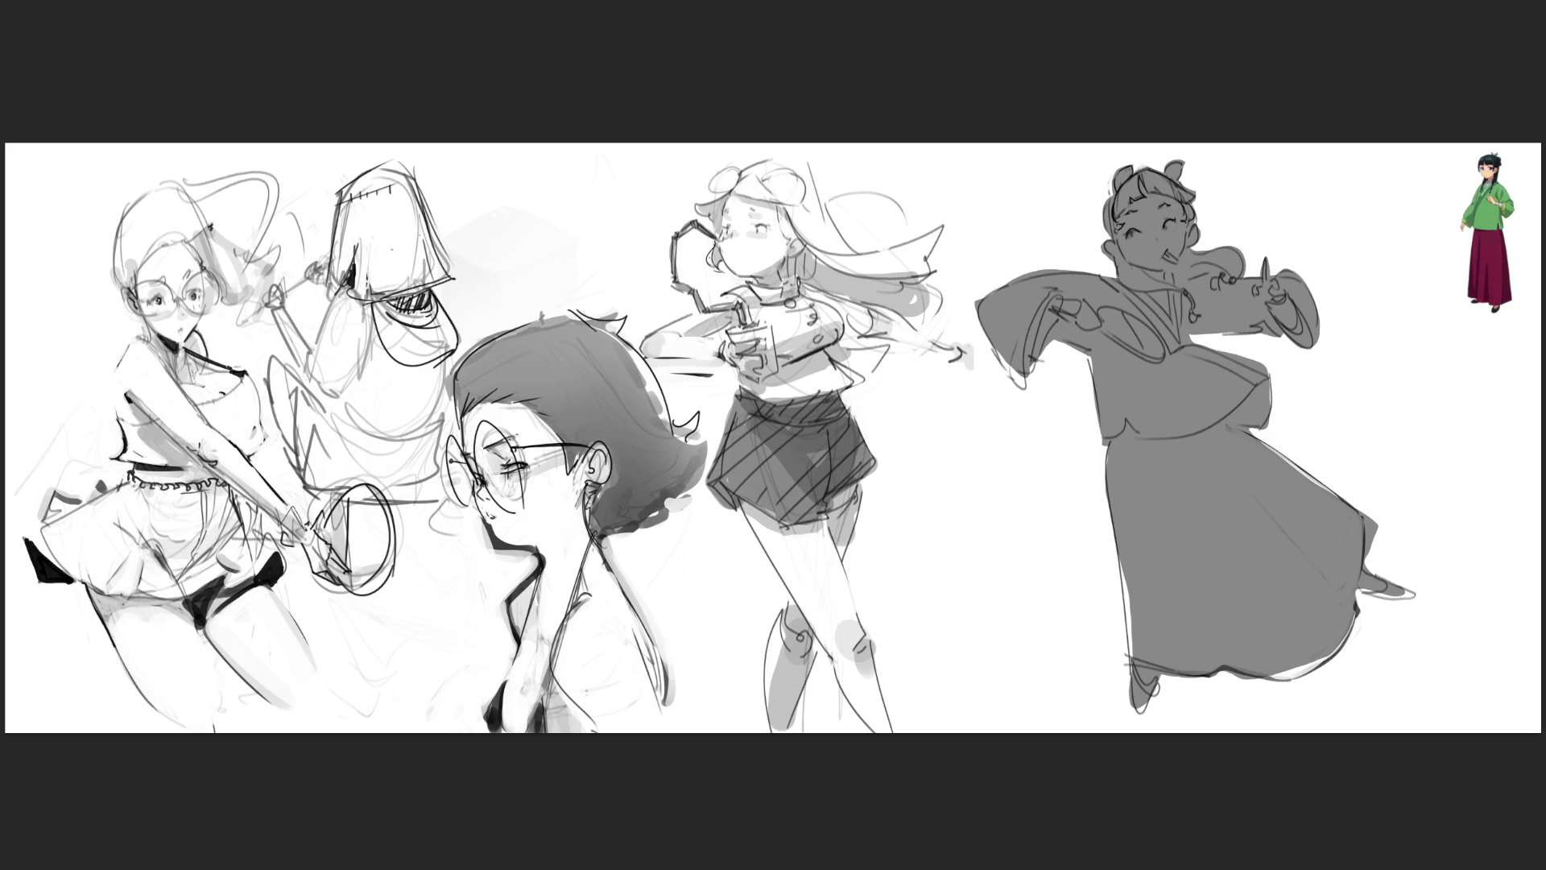
key(ctrl+z)
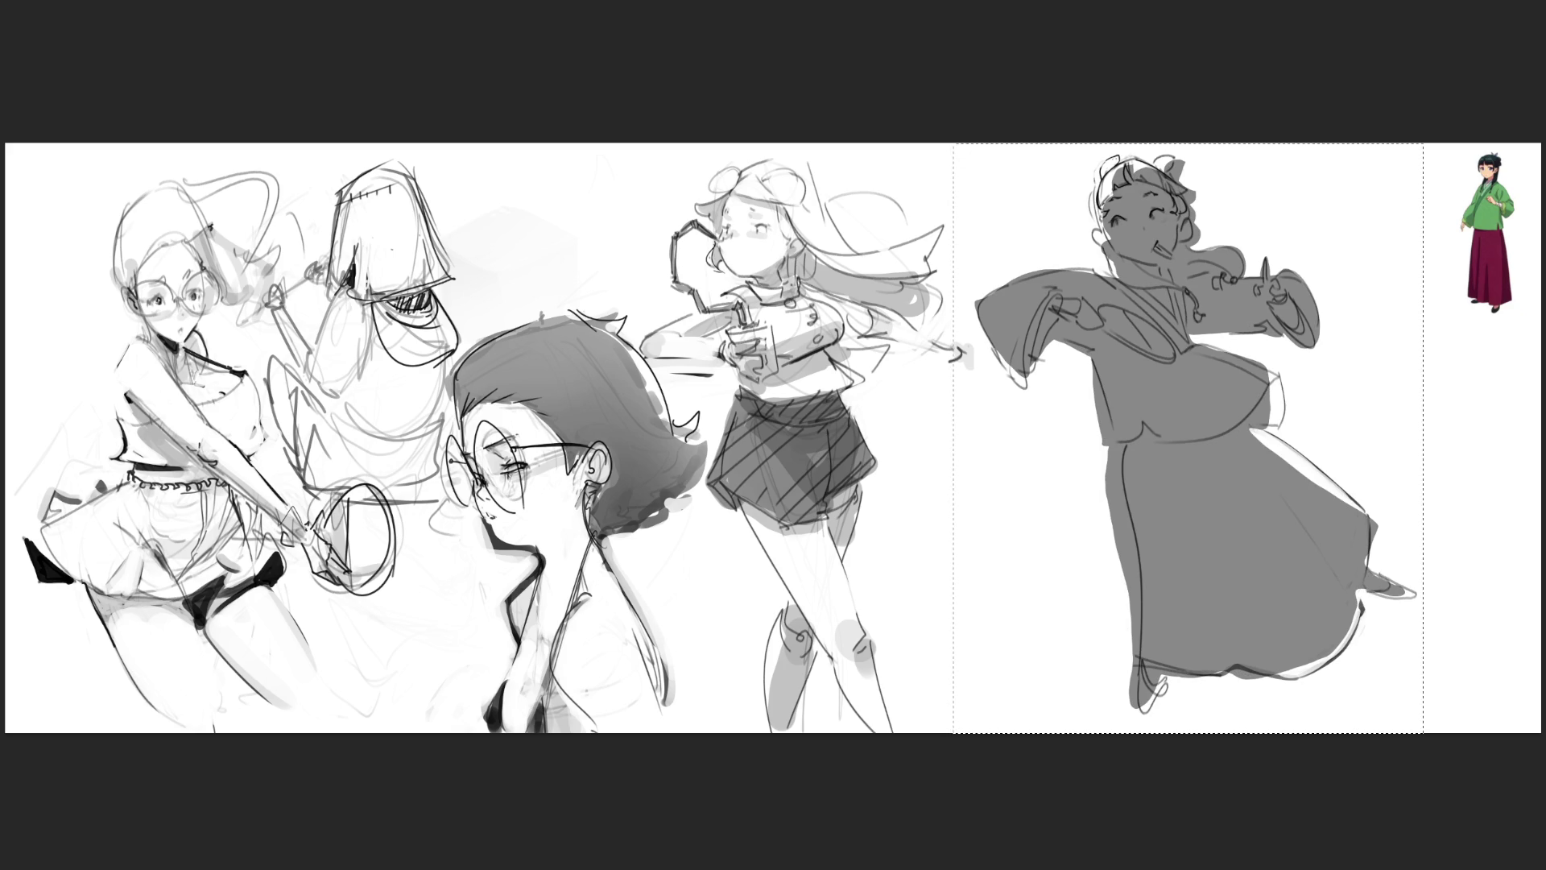
key(ctrl+d)
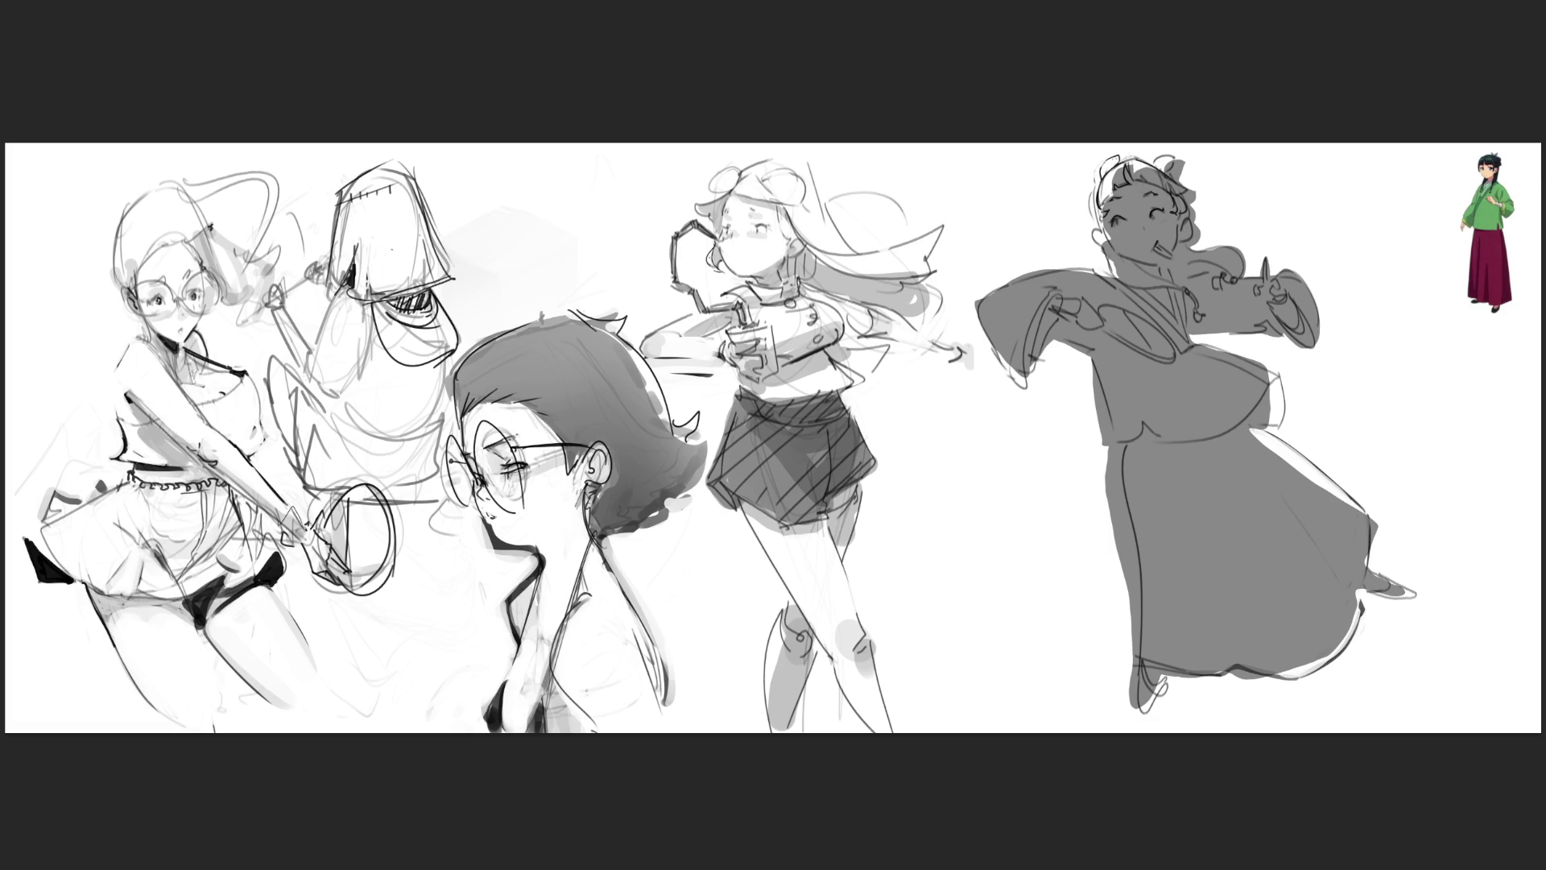
key(ctrl+shift+d)
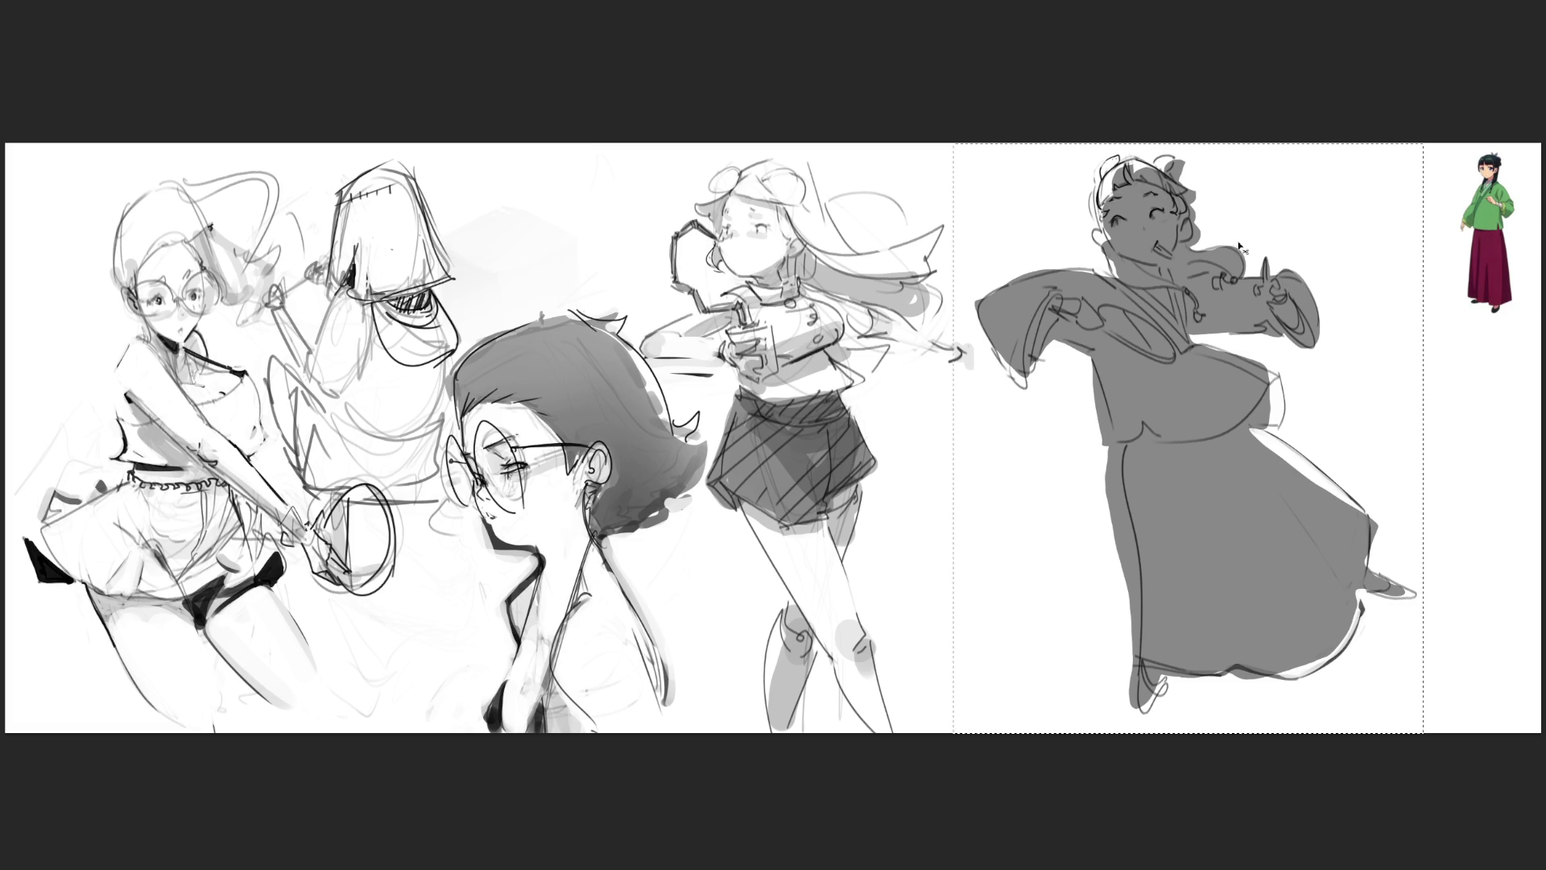
key(ctrl+t)
drag(1189, 143, 1178, 138)
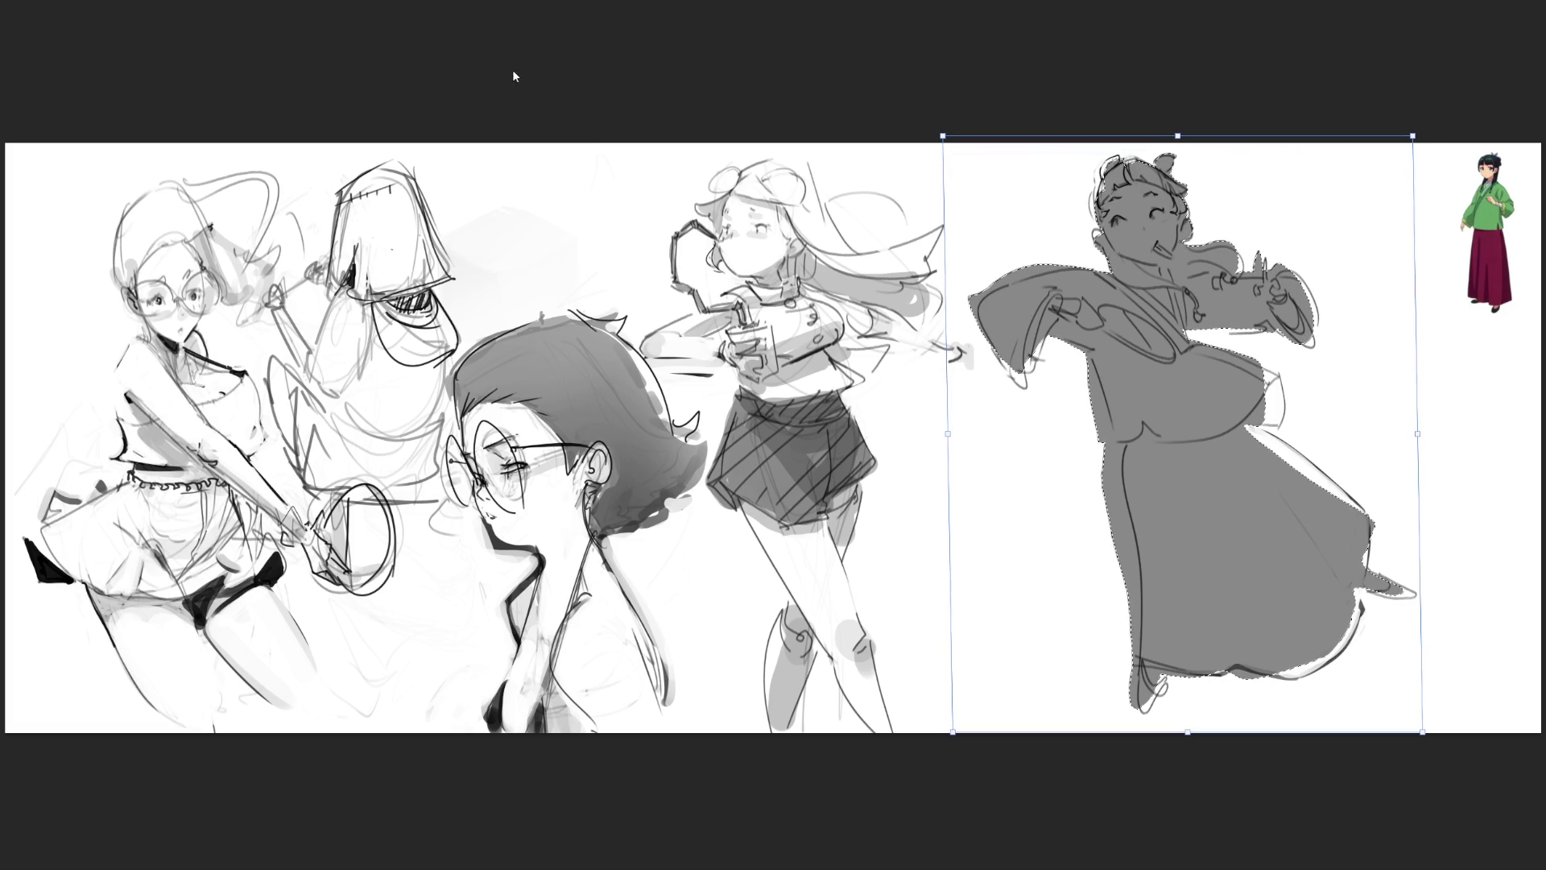
key(Return)
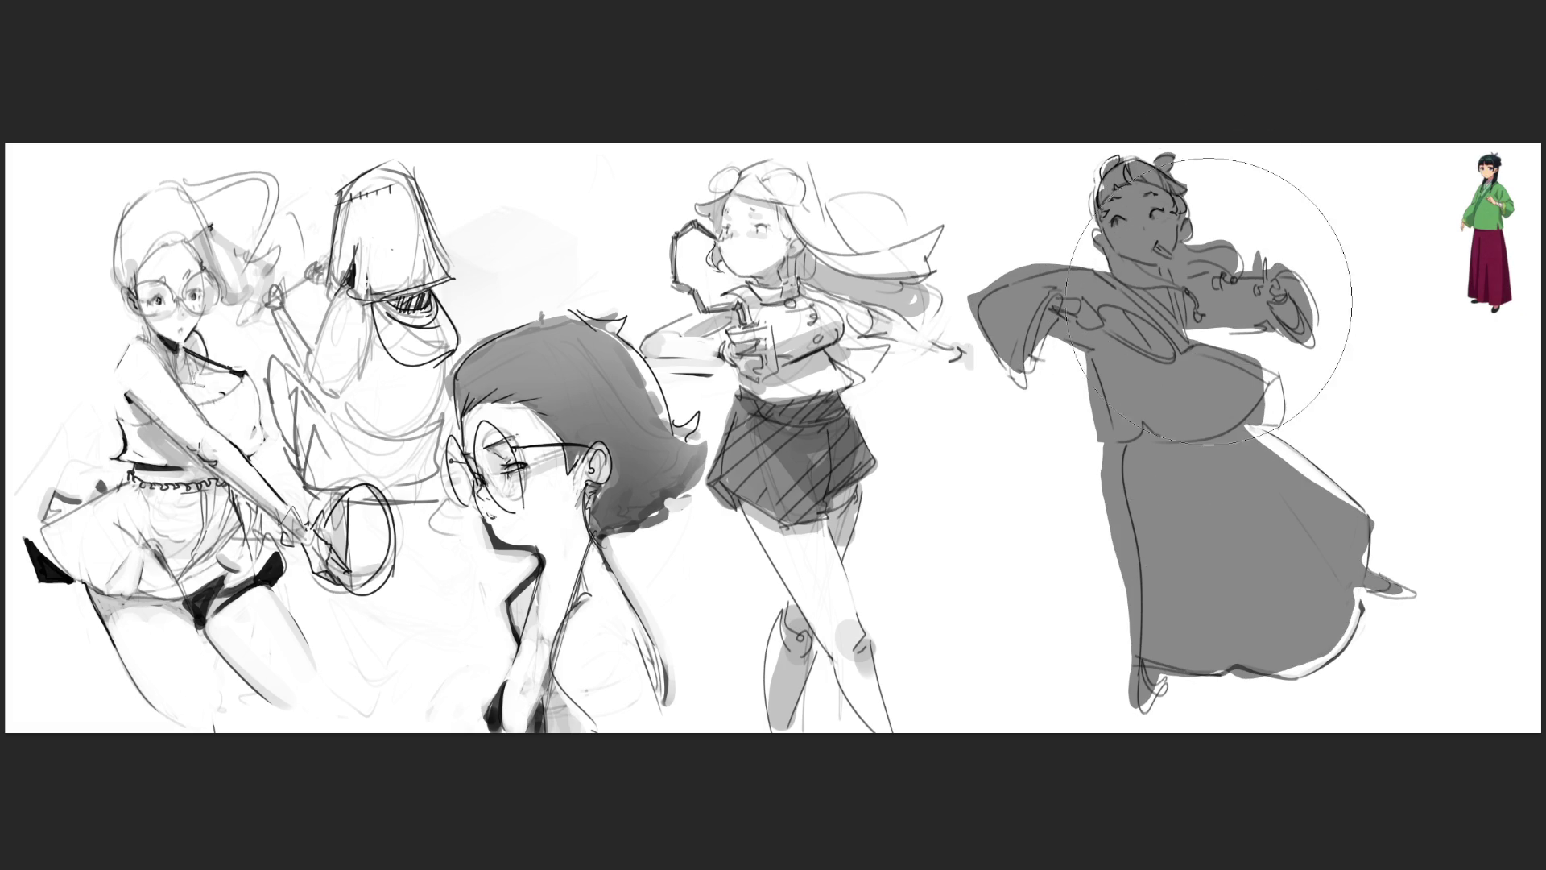
key(bracketleft)
key(bracketleft)
key(bracketleft)
- Round the sleeve tip, outline the raised hand, and fill the robe's white gaps with grey
mouse_move(976, 290)
mouse_down()
mouse_move(965, 315)
mouse_move(1023, 270)
mouse_move(1094, 253)
mouse_move(1109, 165)
mouse_move(1182, 171)
mouse_move(1190, 232)
mouse_up()
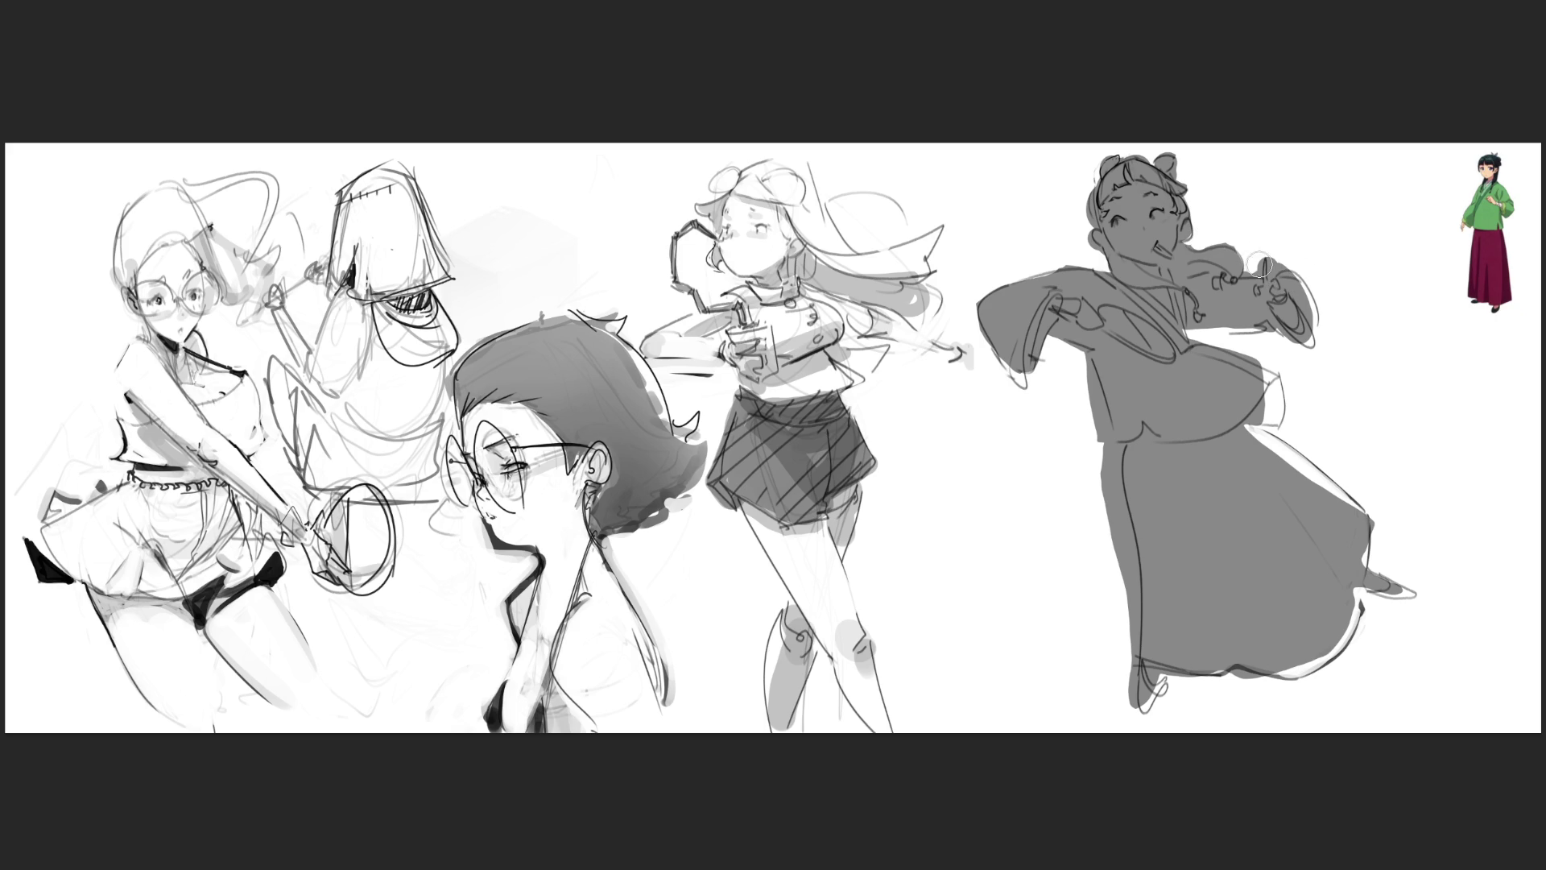
mouse_move(1286, 275)
mouse_down()
mouse_move(1302, 321)
mouse_move(1329, 318)
mouse_move(1304, 274)
mouse_up()
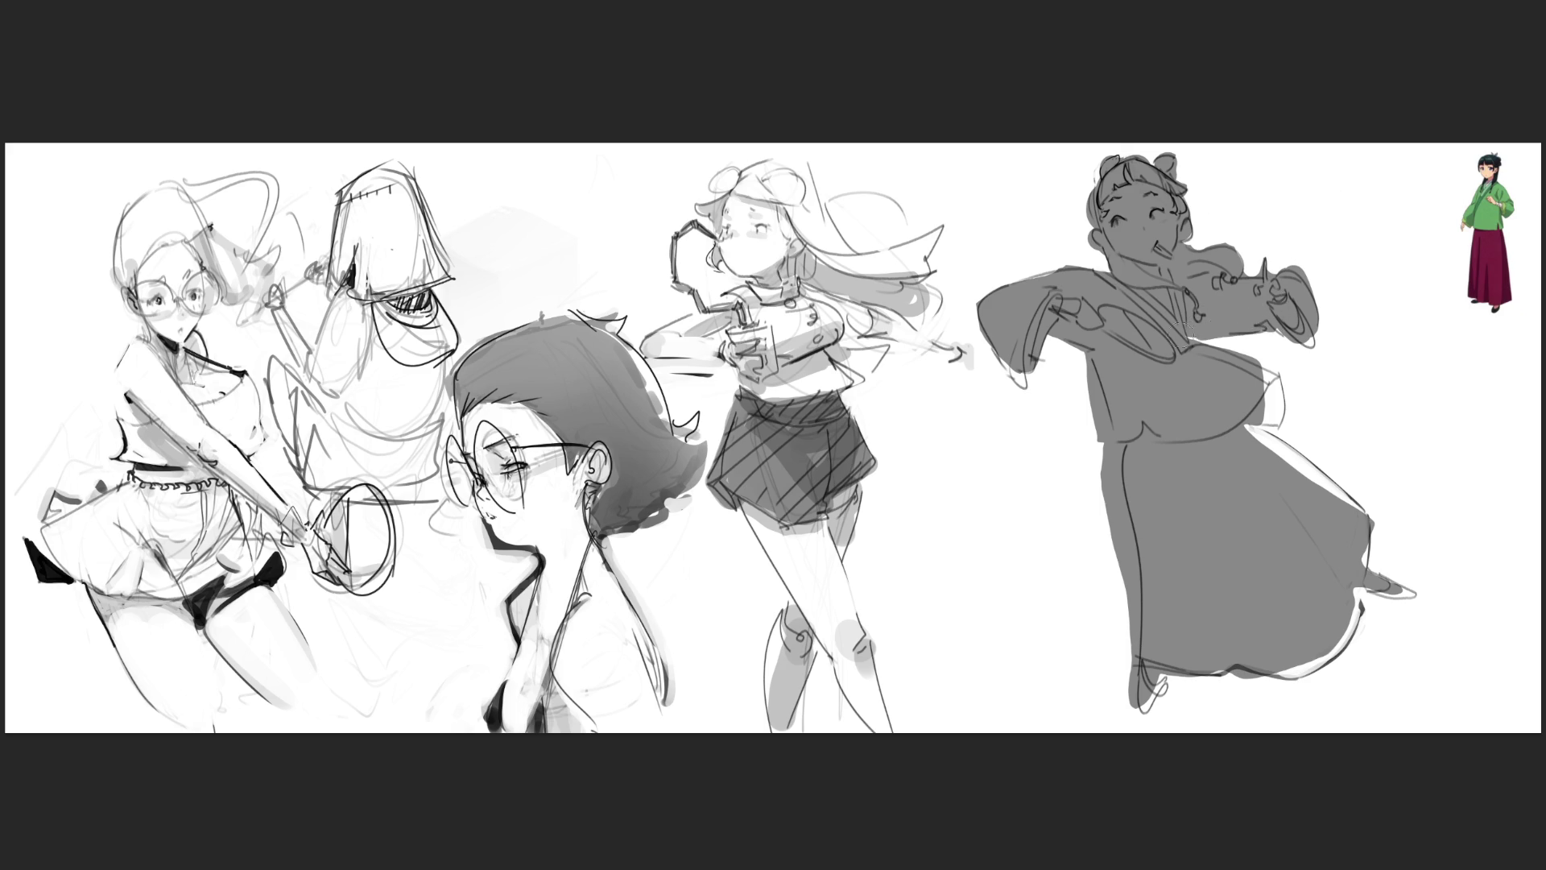
drag(1264, 366, 1260, 407)
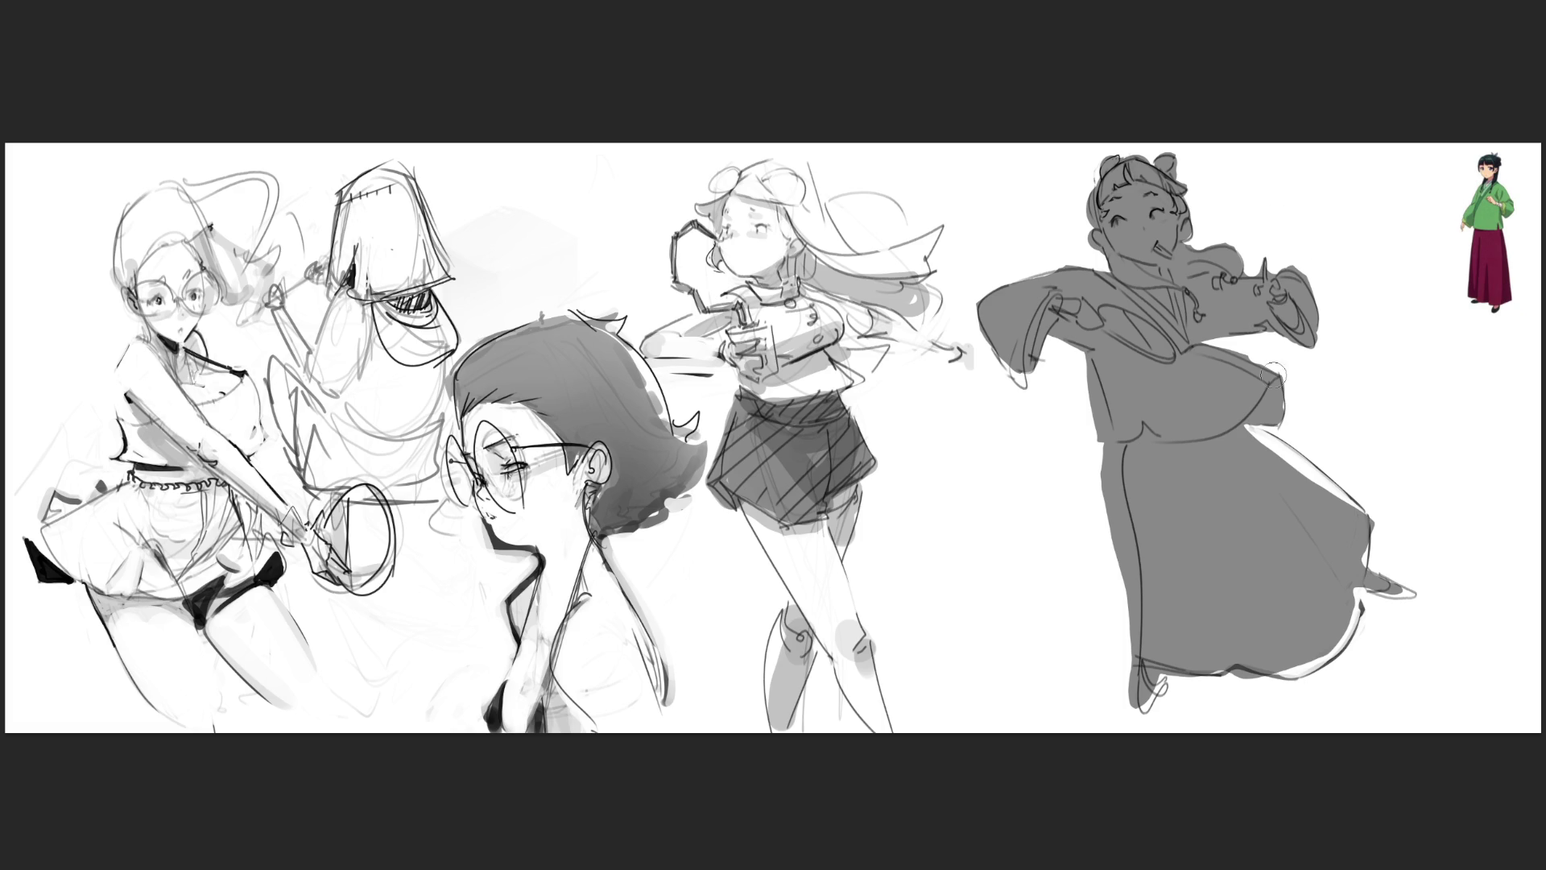
drag(1256, 427, 1369, 536)
drag(1358, 592, 1280, 681)
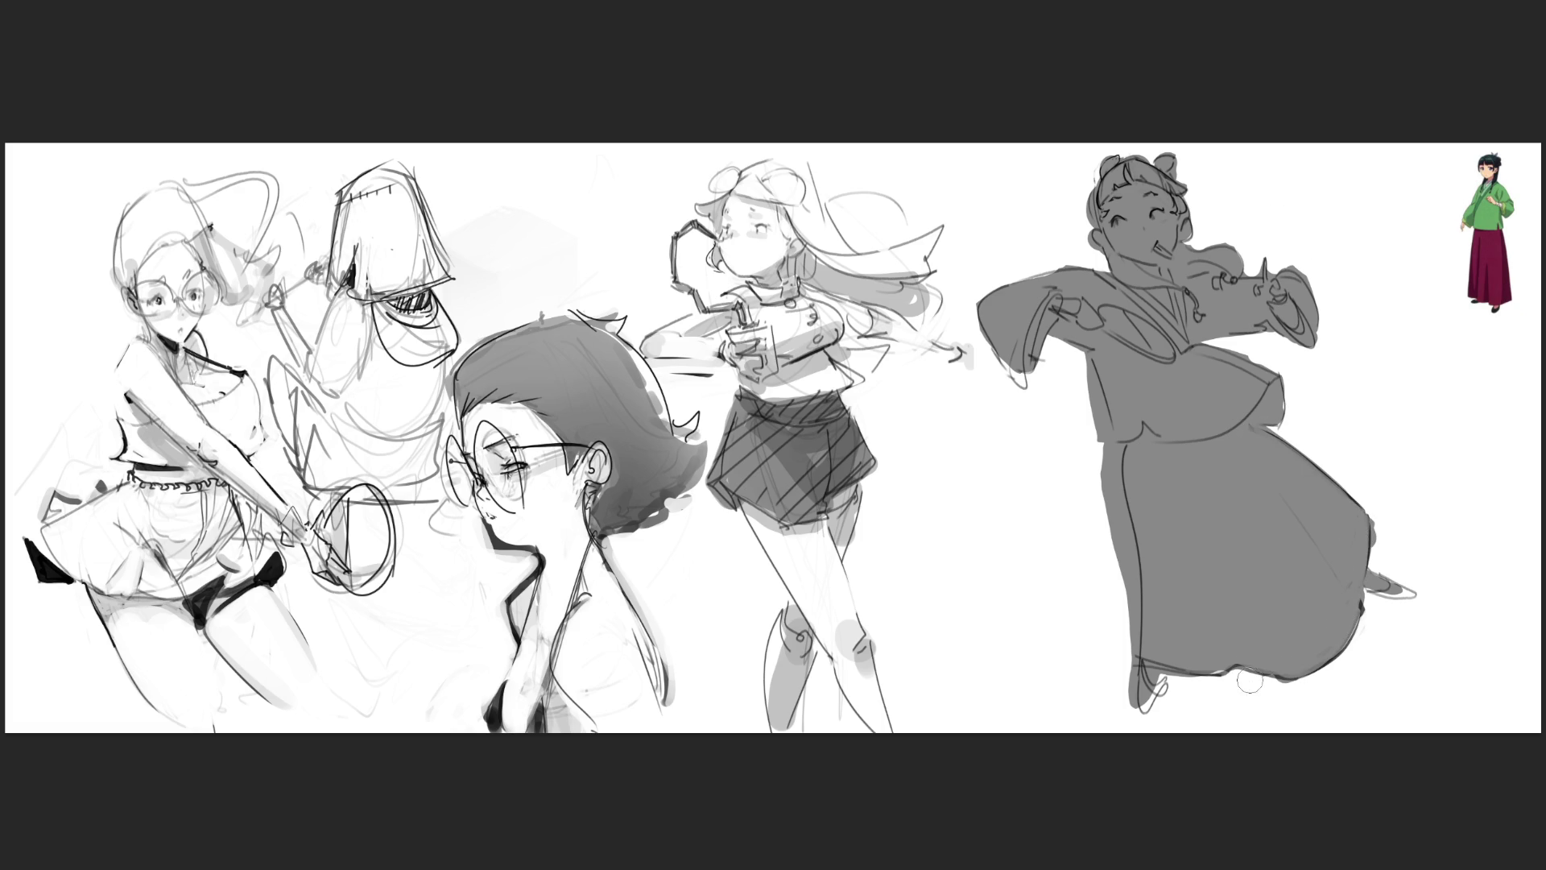
drag(1158, 680, 1137, 716)
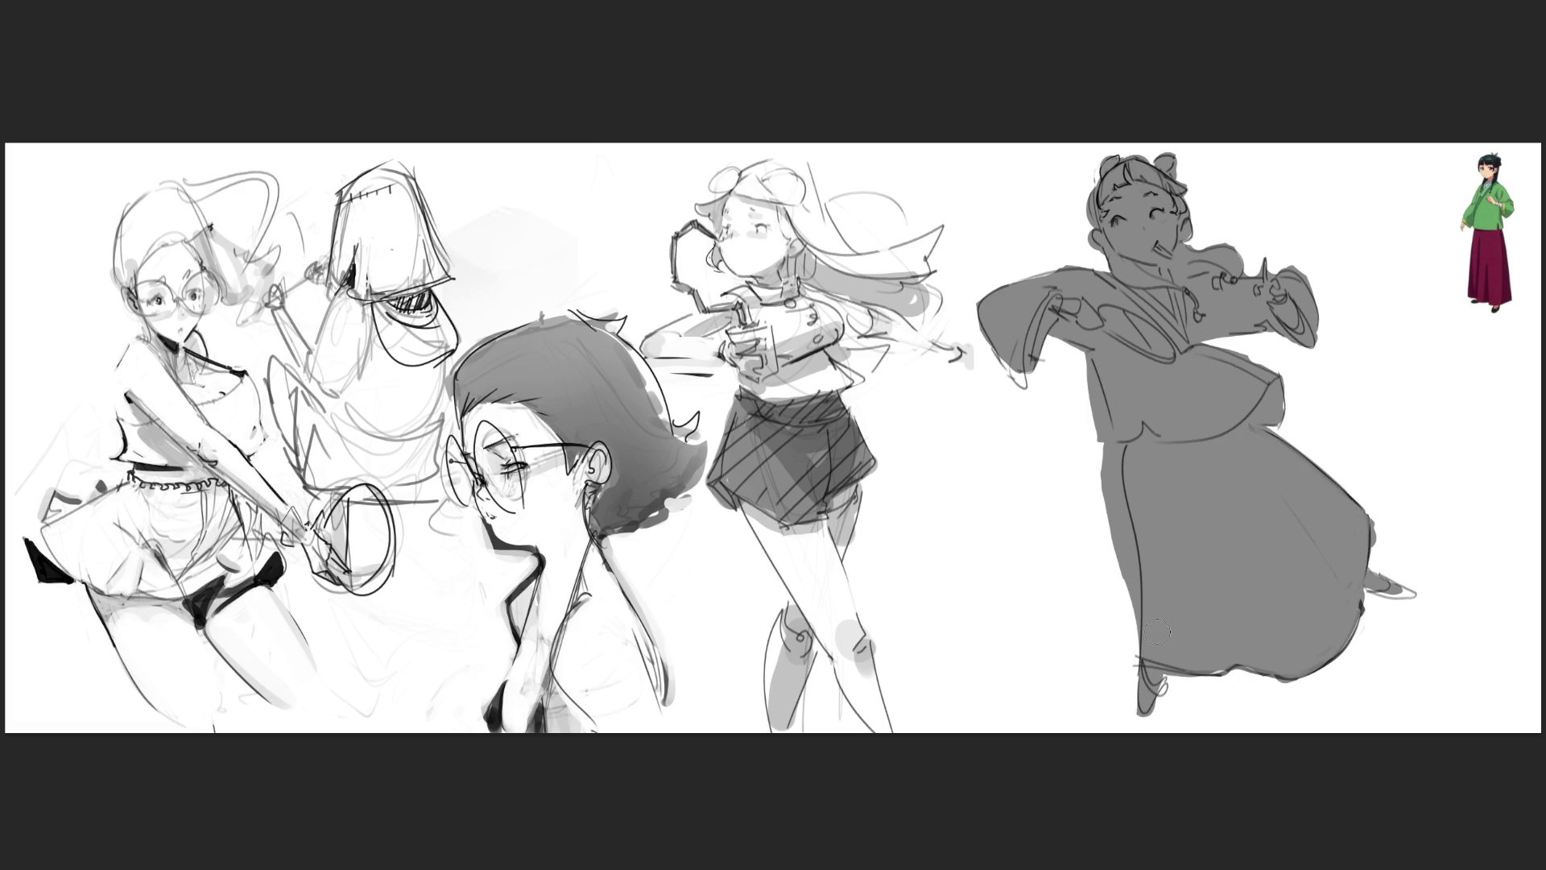
- Trim the robe's left edge, fill its thin strip, and darken the skirt's right edge
drag(1075, 359, 1128, 604)
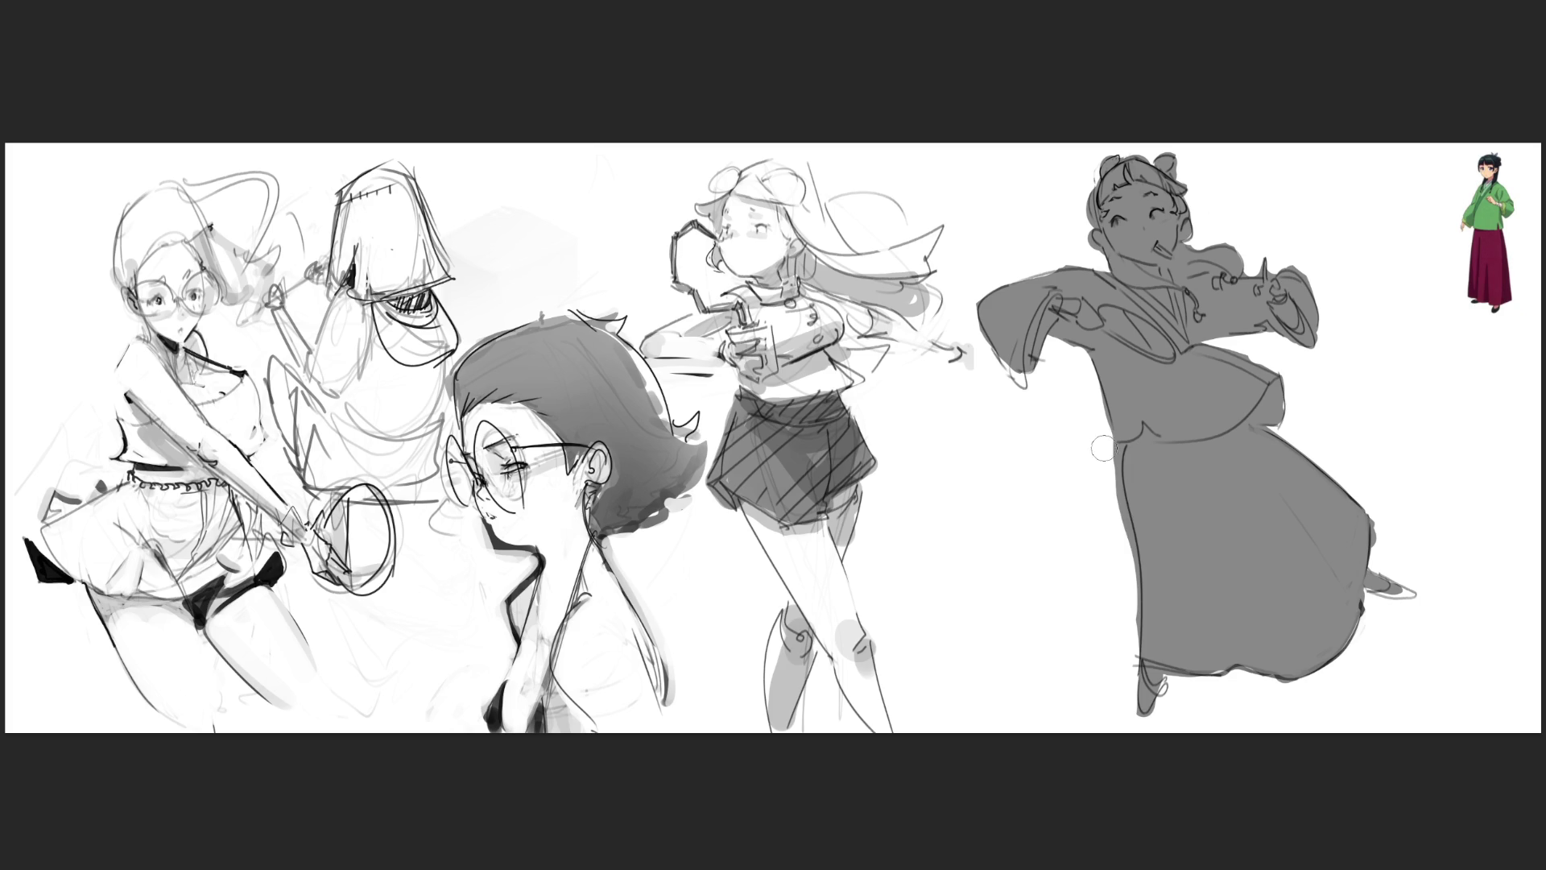
drag(1103, 450, 1146, 649)
drag(1123, 449, 1128, 493)
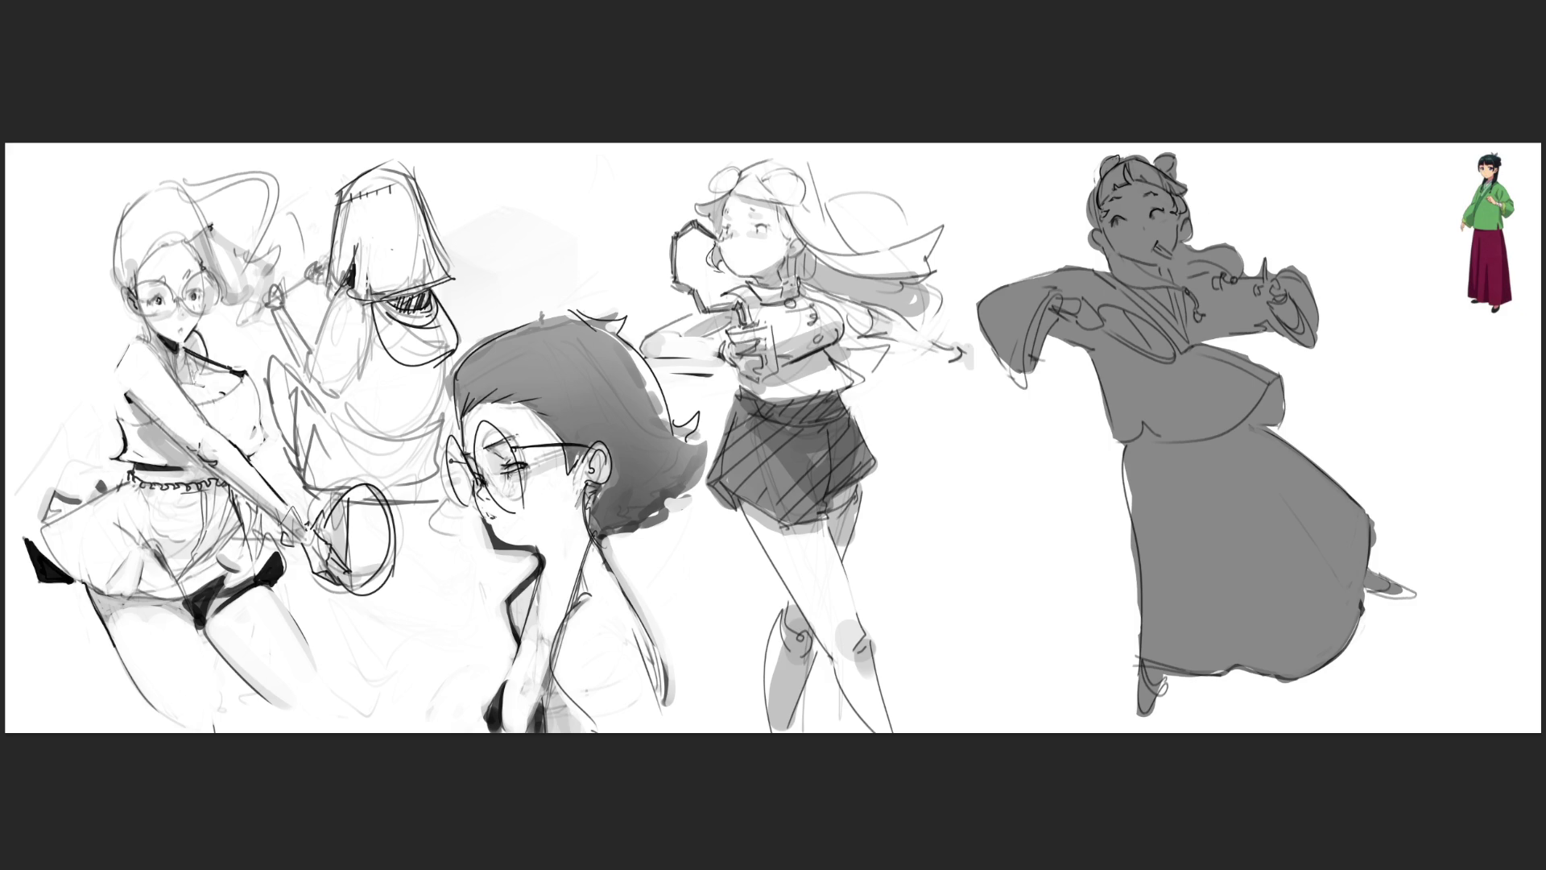
mouse_move(1371, 515)
mouse_down()
mouse_move(1369, 564)
mouse_move(1419, 595)
mouse_up()
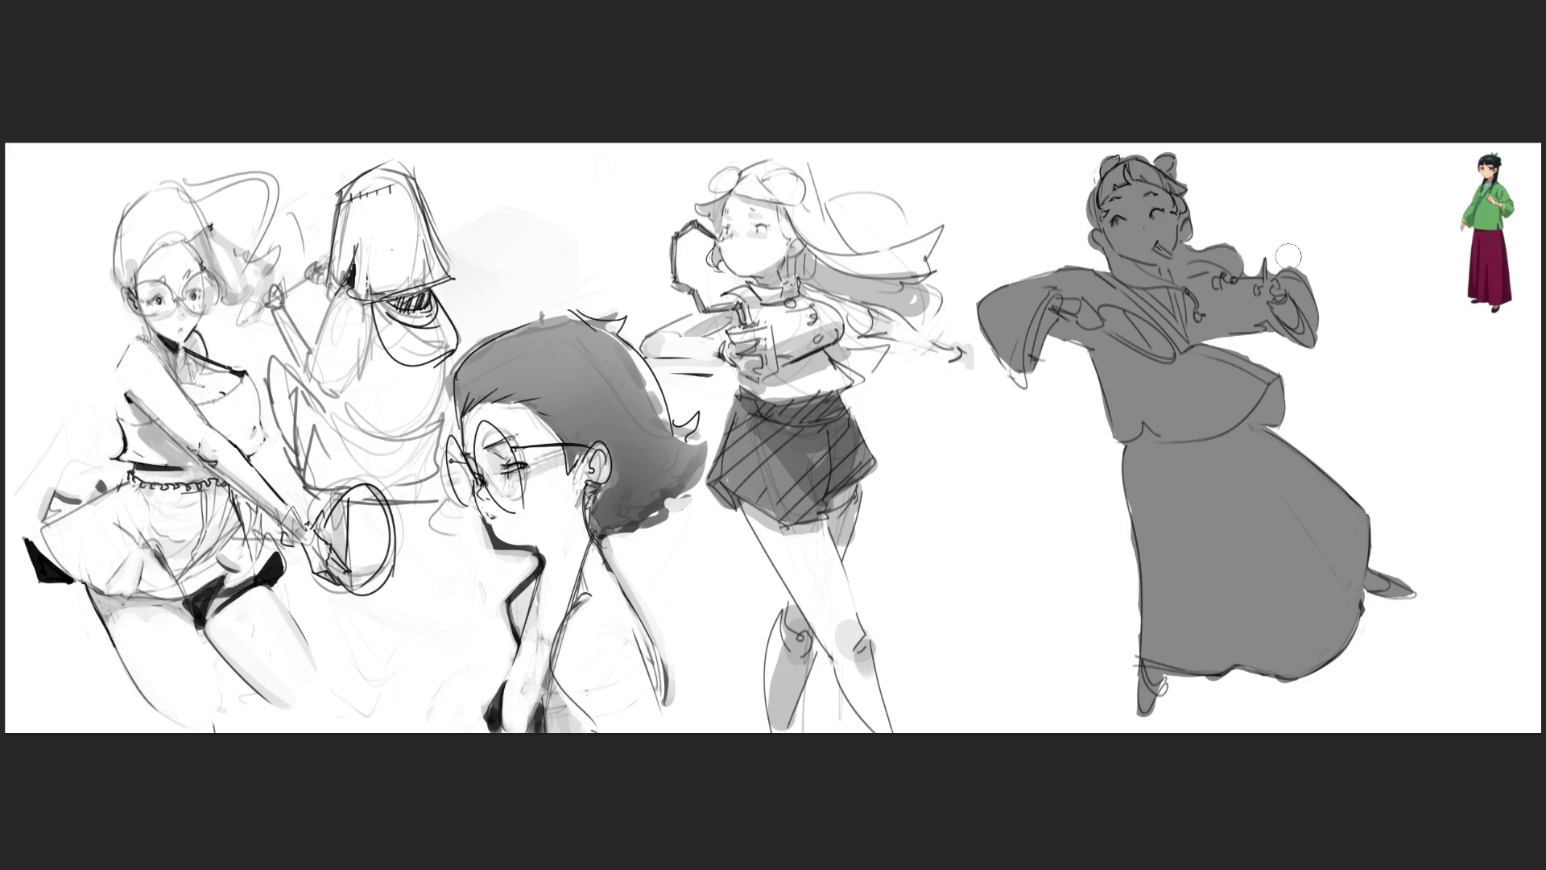
- Outline the raised hand and sleeve, add a hair highlight, and erase the bump below the hem
drag(1288, 269, 1313, 334)
drag(1200, 265, 1214, 268)
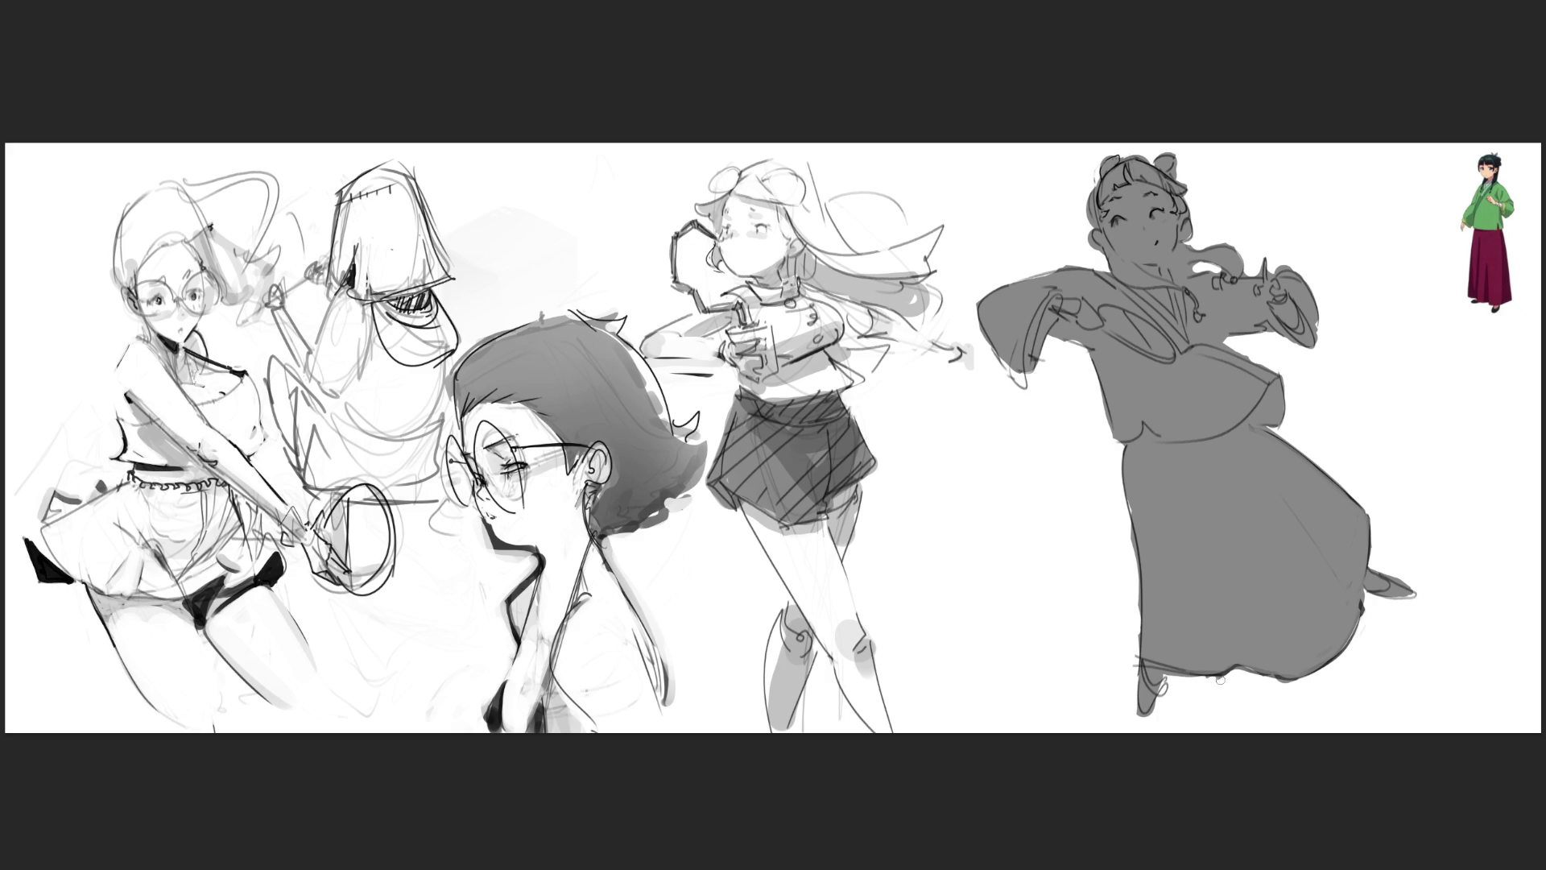
drag(1263, 677, 1307, 686)
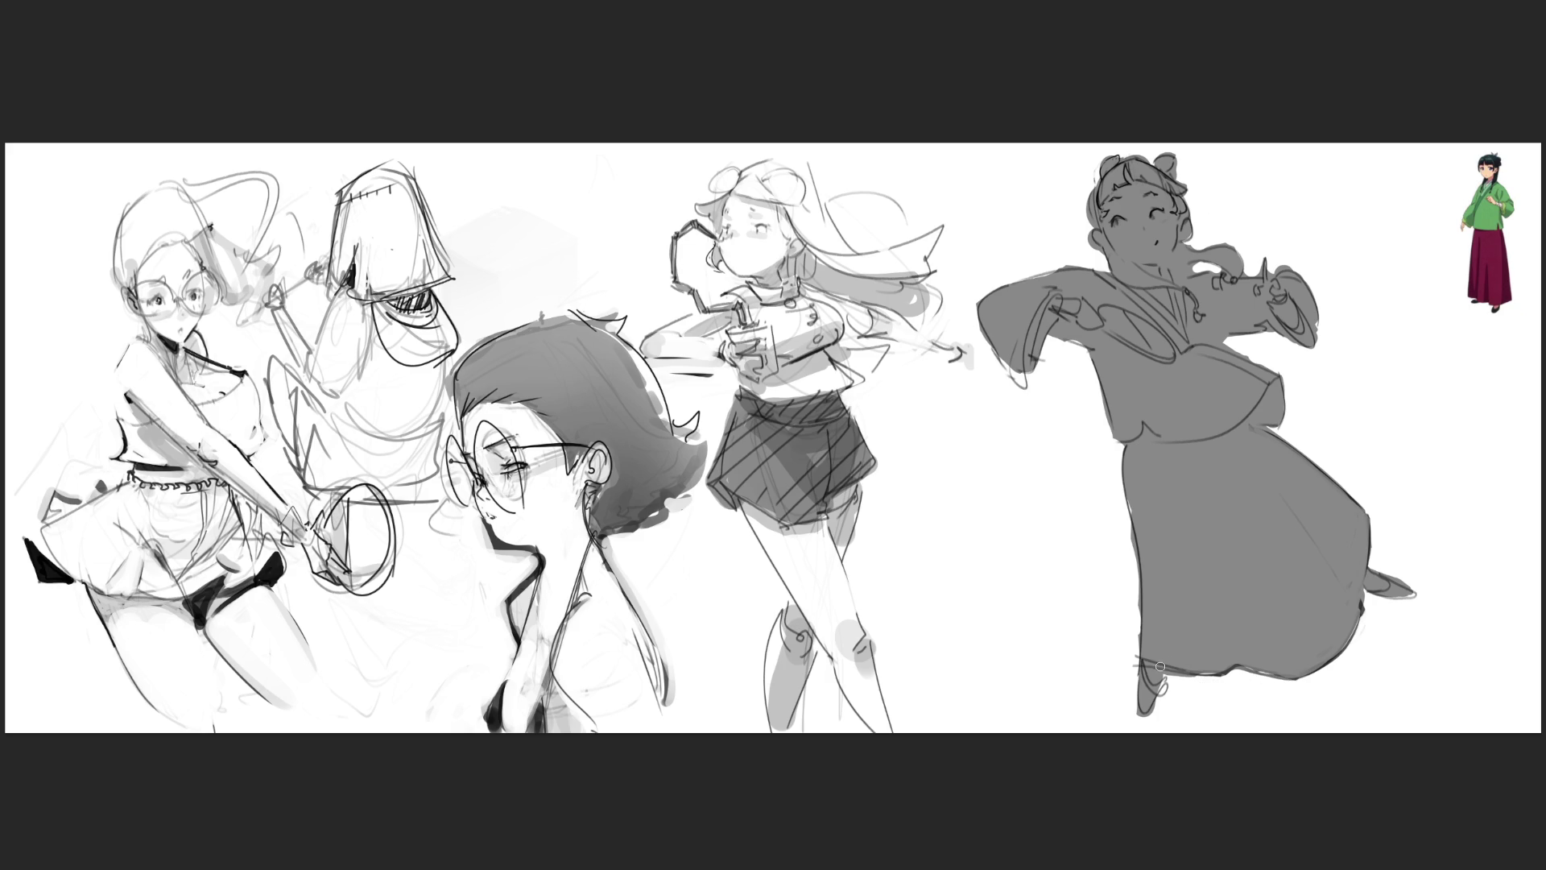
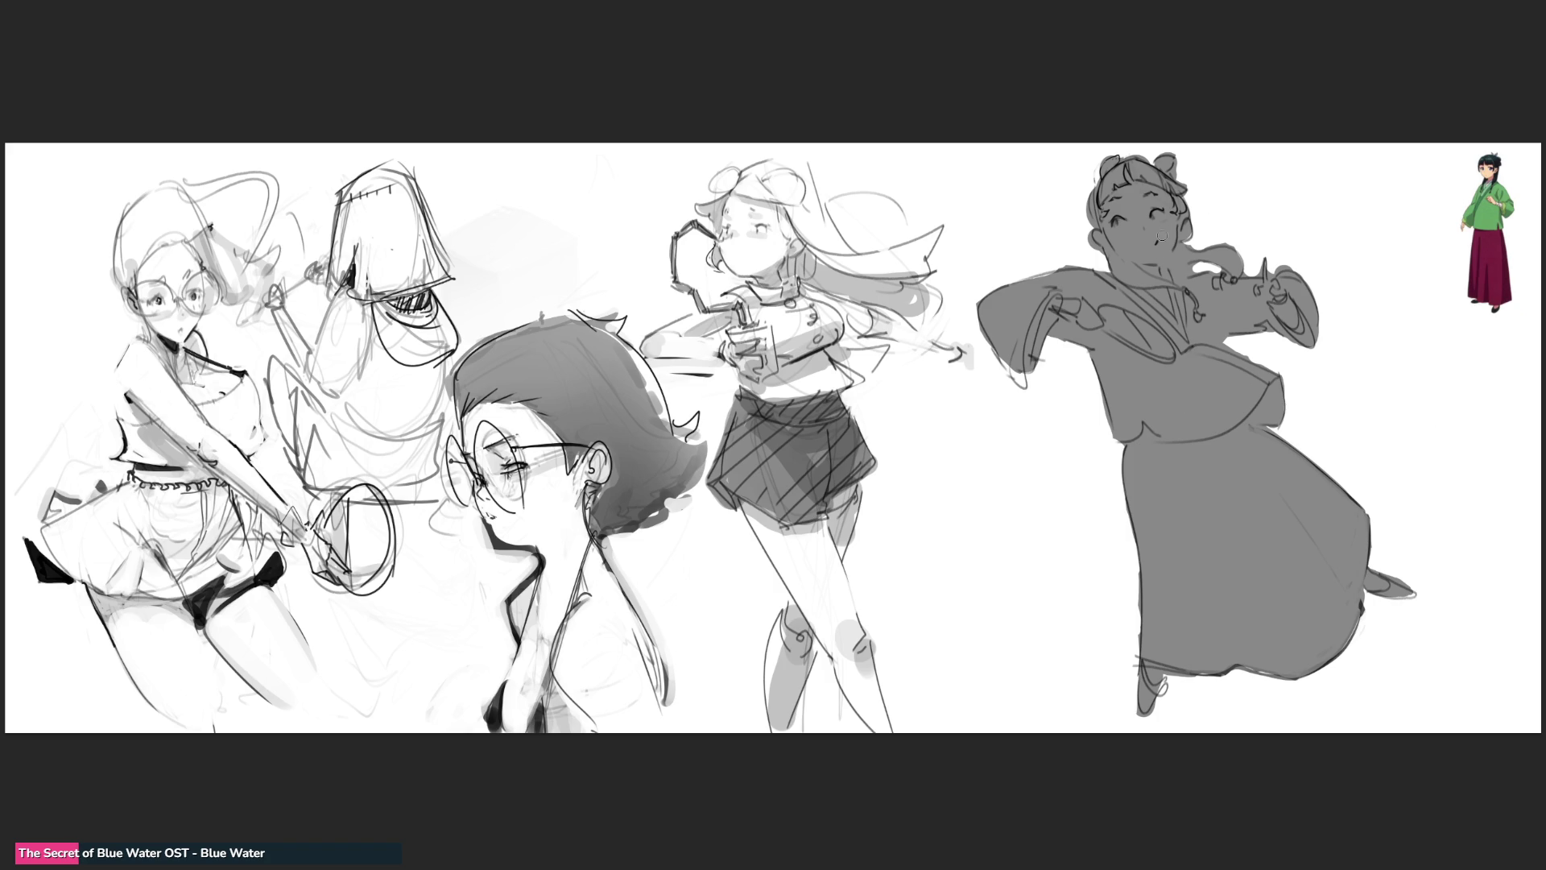
- Paint the jacket and sleeves green, the face and both hands skin tone, and the collar and hair black
mouse_move(1047, 306)
mouse_down()
mouse_move(1127, 266)
mouse_move(1273, 339)
mouse_move(1192, 467)
mouse_up()
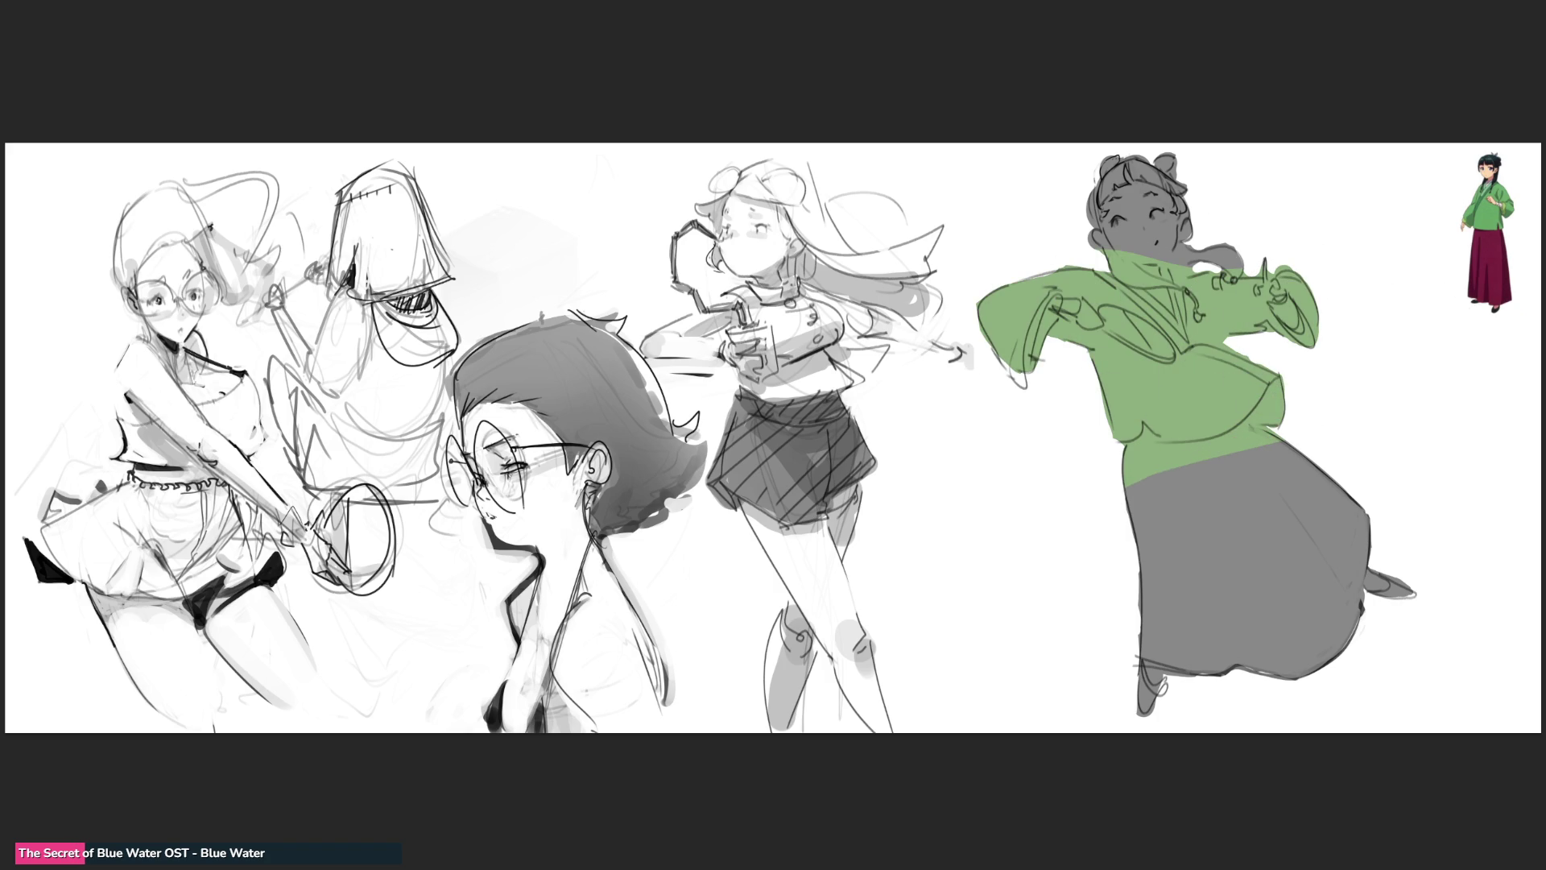
mouse_move(1151, 233)
mouse_down()
mouse_move(1192, 201)
mouse_move(1102, 241)
mouse_up()
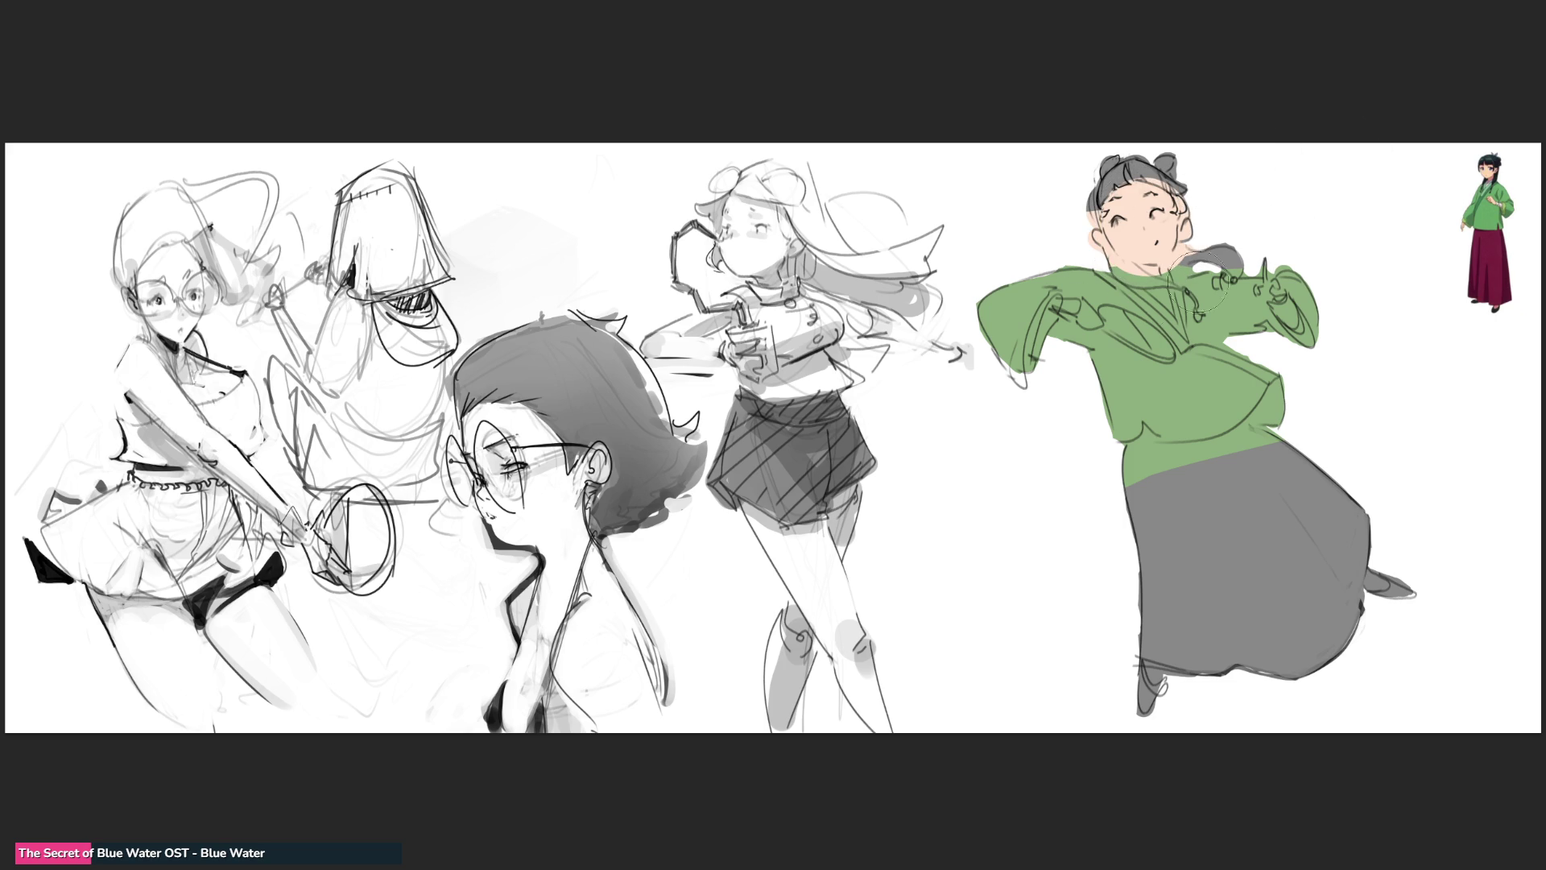
drag(1062, 300, 1119, 331)
mouse_move(1272, 288)
mouse_down()
mouse_move(1266, 262)
mouse_move(1292, 308)
mouse_up()
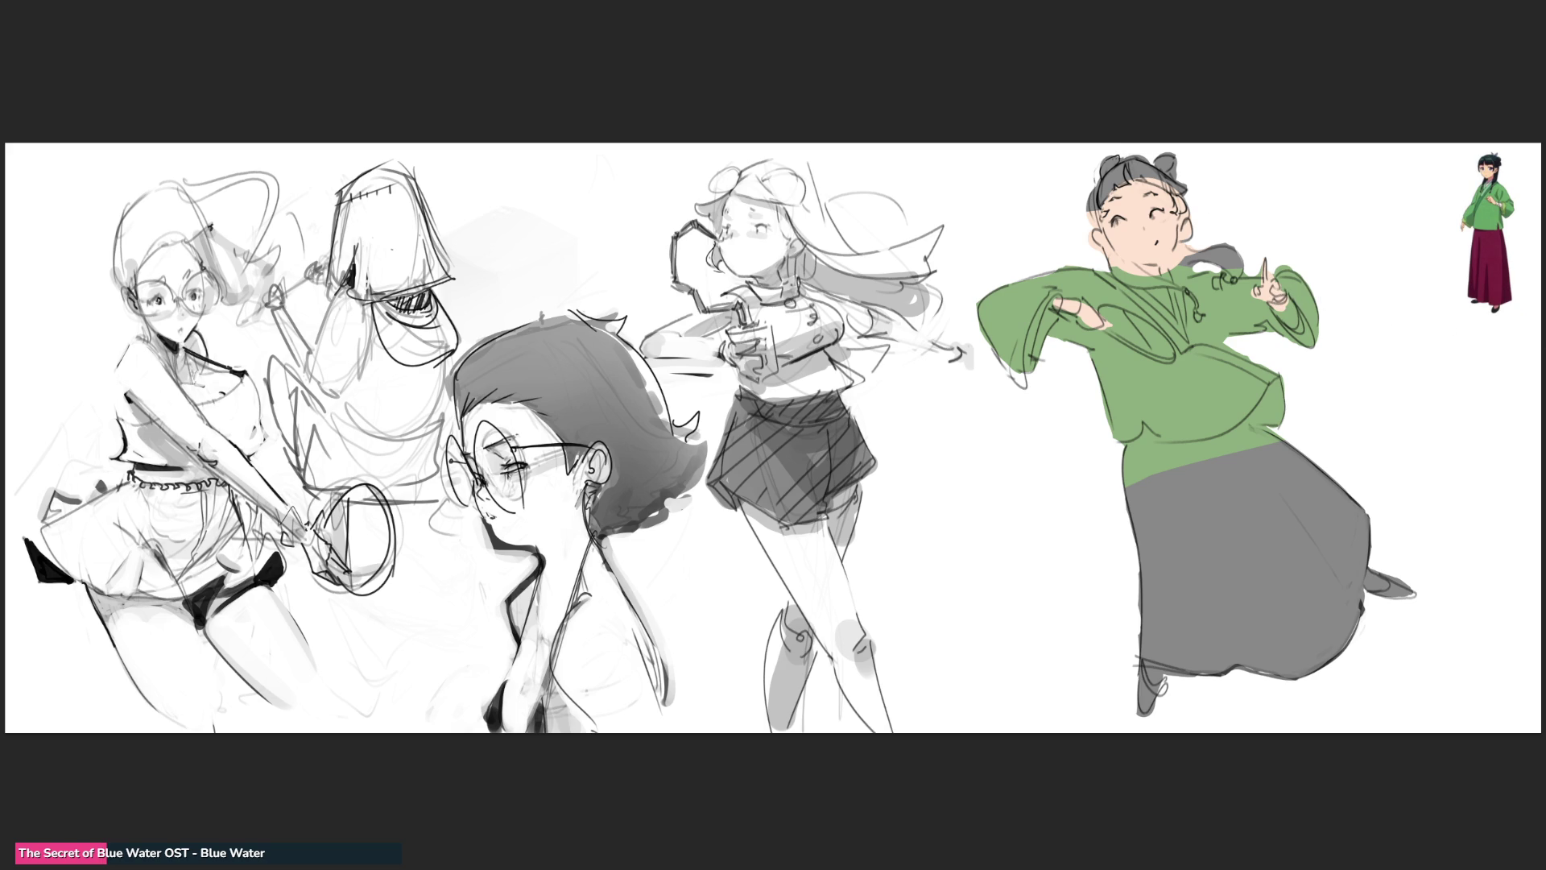
mouse_move(1124, 240)
mouse_down()
mouse_move(1110, 281)
mouse_move(1111, 266)
mouse_move(1184, 288)
mouse_move(1202, 310)
mouse_move(1190, 322)
mouse_move(1240, 271)
mouse_move(1180, 250)
mouse_move(1189, 264)
mouse_up()
mouse_move(1183, 199)
mouse_down()
mouse_move(1131, 167)
mouse_move(1097, 200)
mouse_move(1096, 235)
mouse_up()
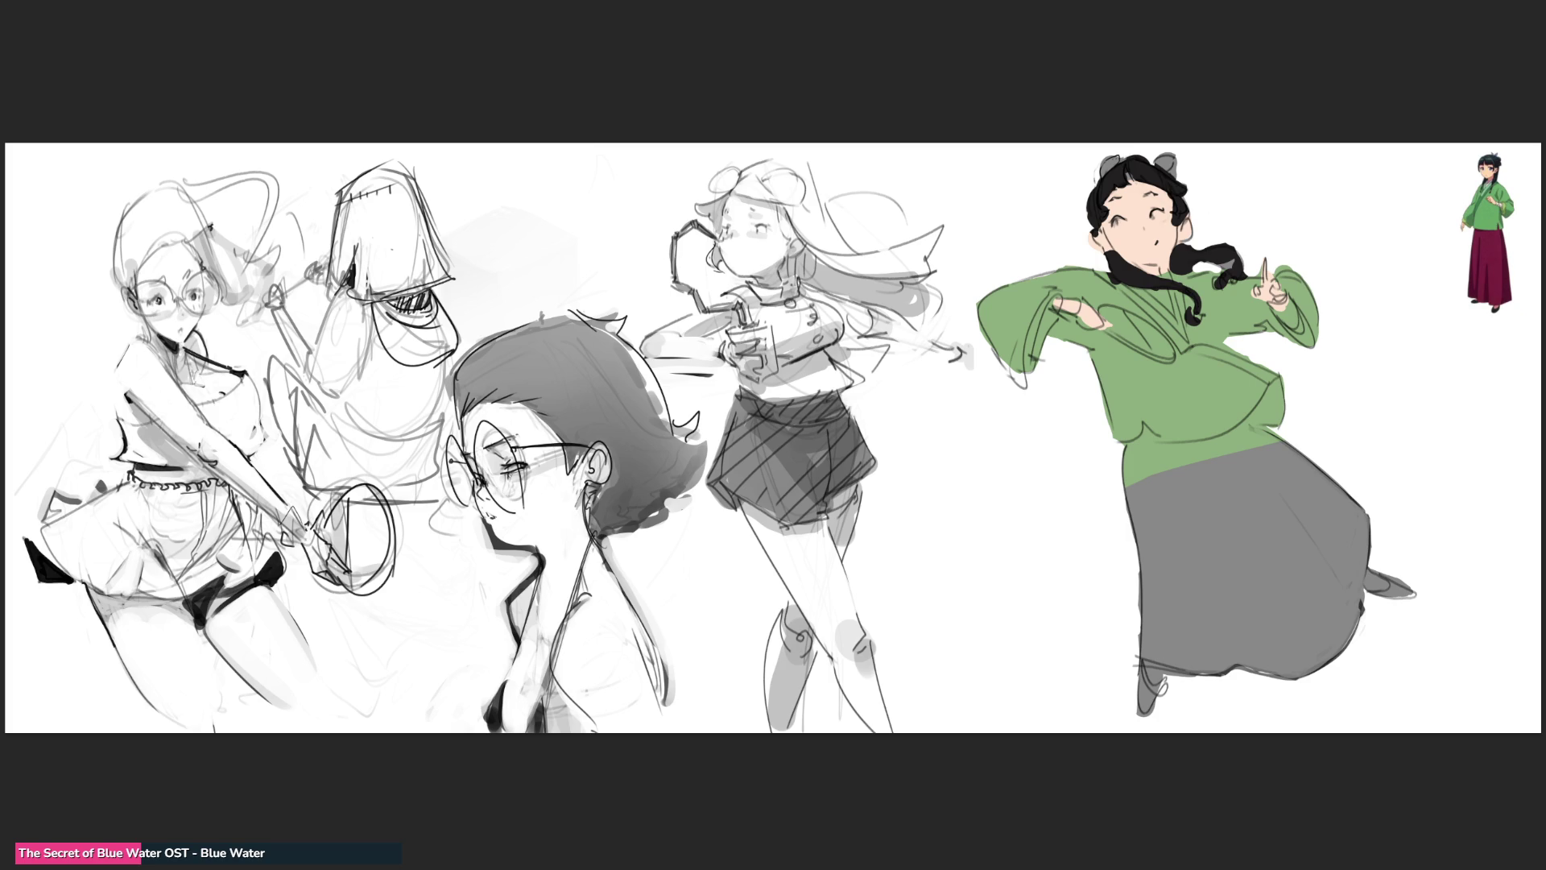
- Tint the hair buns bluish grey, darken the braid tip, and redo the white V-collar under the chin
mouse_move(1164, 150)
mouse_down()
mouse_move(1180, 165)
mouse_move(1103, 161)
mouse_up()
drag(1181, 317, 1187, 320)
drag(1143, 292, 1180, 325)
key(ctrl+z)
key(ctrl+z)
key(ctrl+z)
drag(1148, 288, 1169, 299)
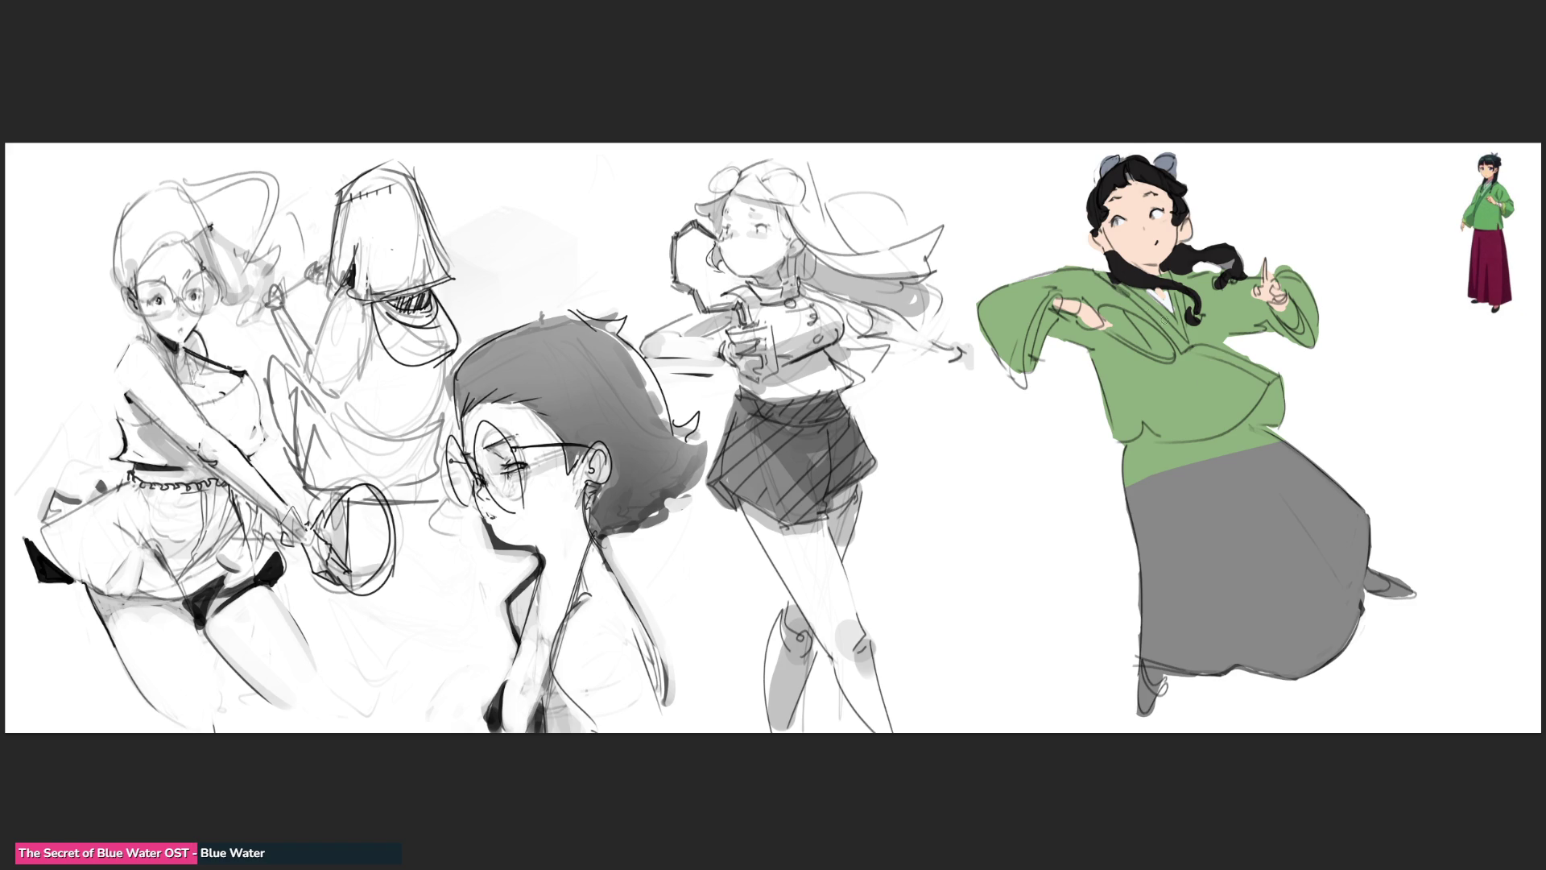
- Draw dark collar and strap lines down the jacket, then highlight the collar V and both cuffs light green
mouse_move(1105, 276)
mouse_down()
mouse_move(1180, 344)
mouse_move(1275, 378)
mouse_up()
drag(1198, 345, 1279, 376)
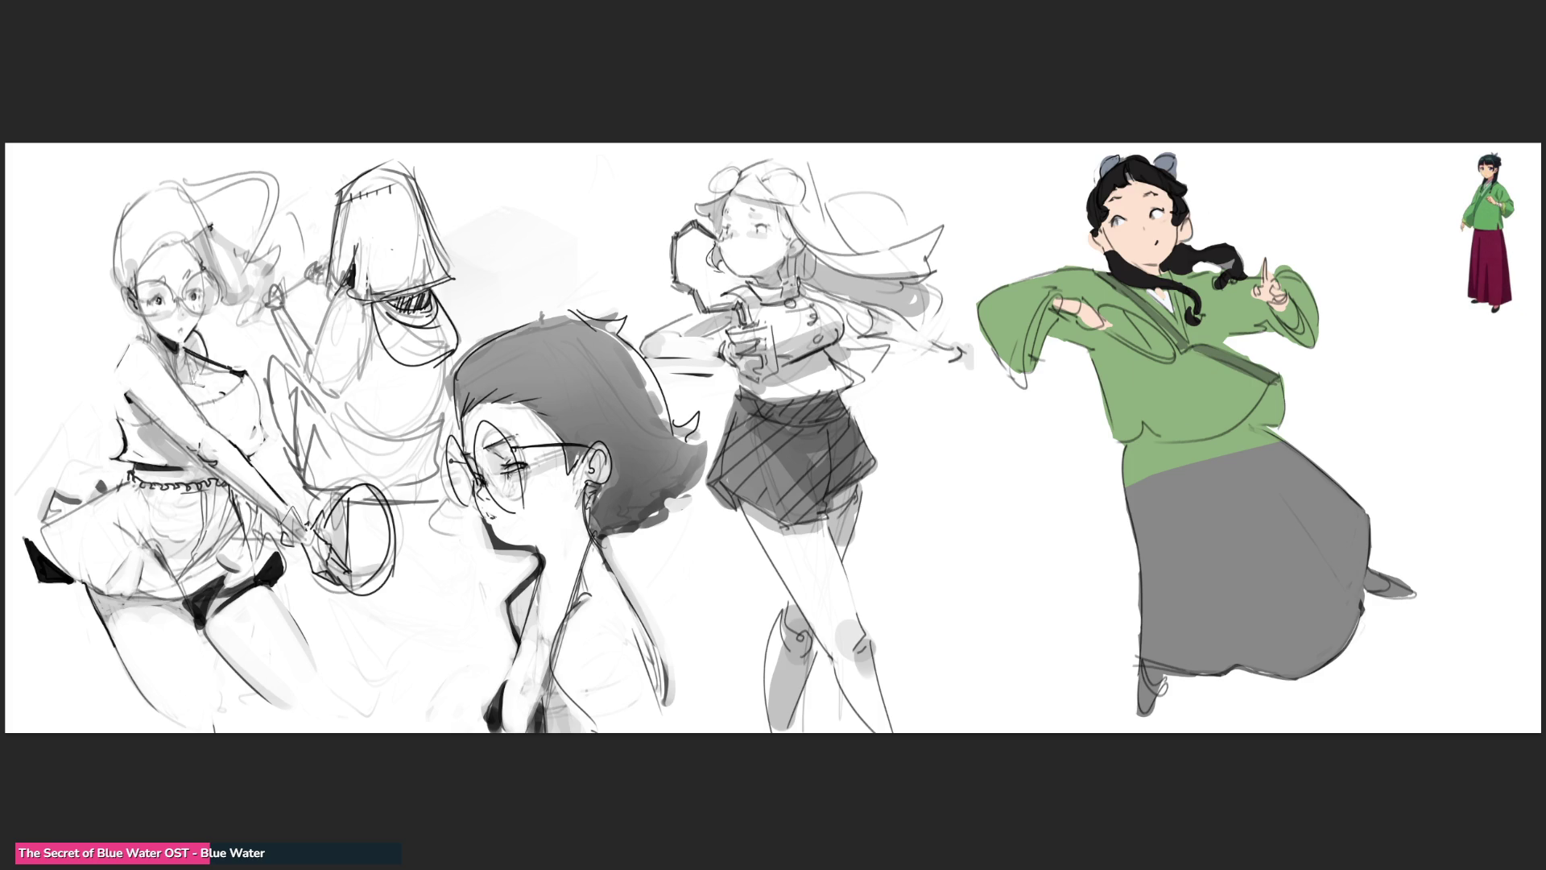
drag(1144, 288, 1182, 330)
mouse_move(1276, 308)
mouse_down()
mouse_move(1299, 326)
mouse_move(1312, 312)
mouse_up()
mouse_move(1056, 297)
mouse_down()
mouse_move(1044, 353)
mouse_move(1058, 303)
mouse_up()
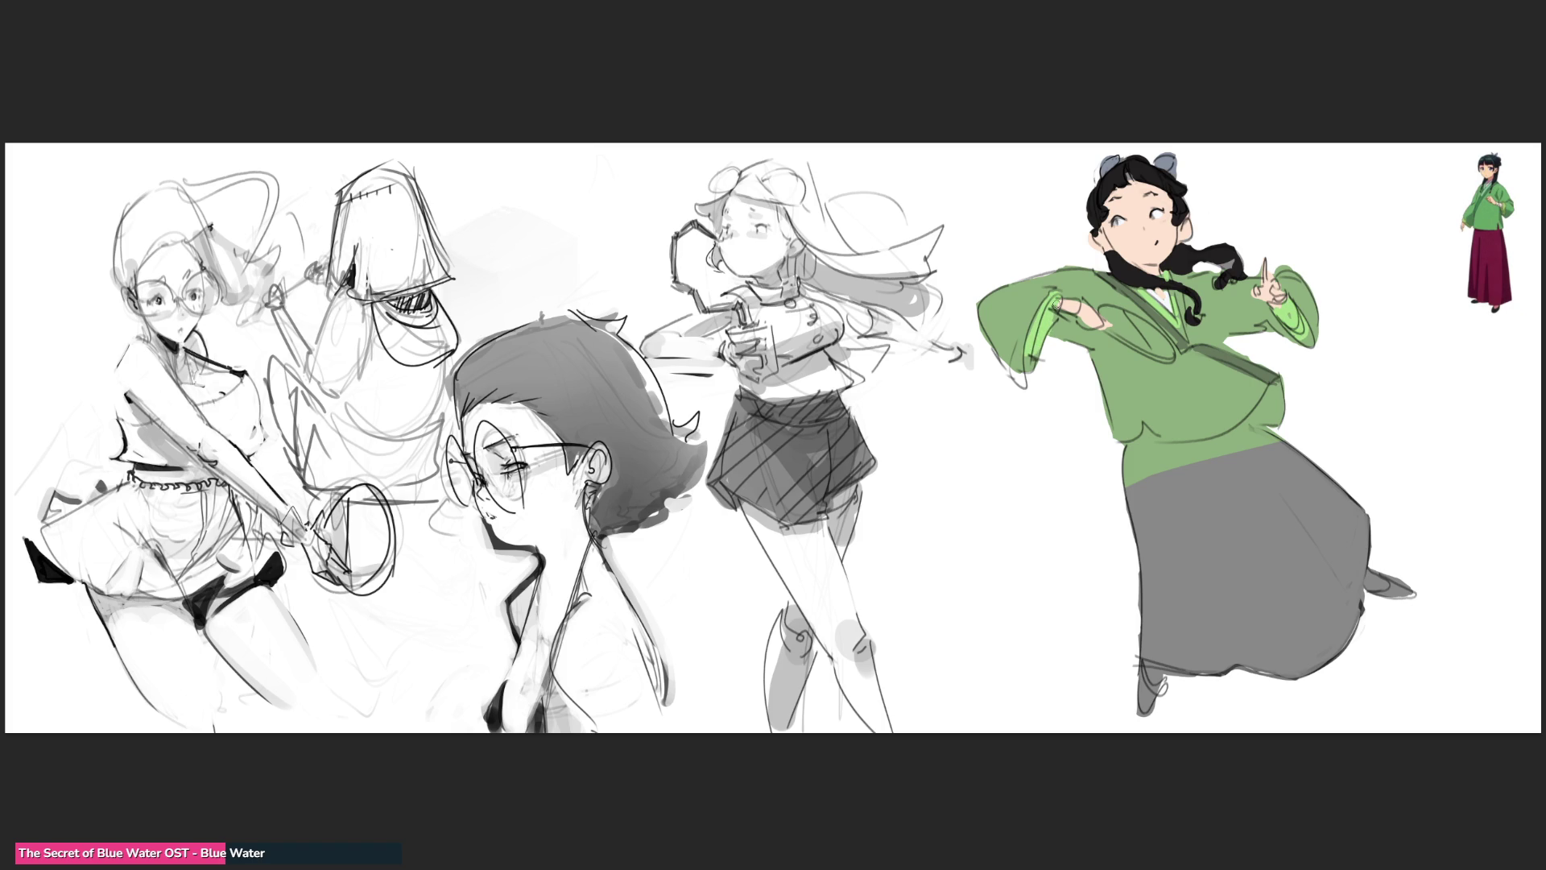
- Sample the black hair colour and paint both shoes black
alt+click(1199, 242)
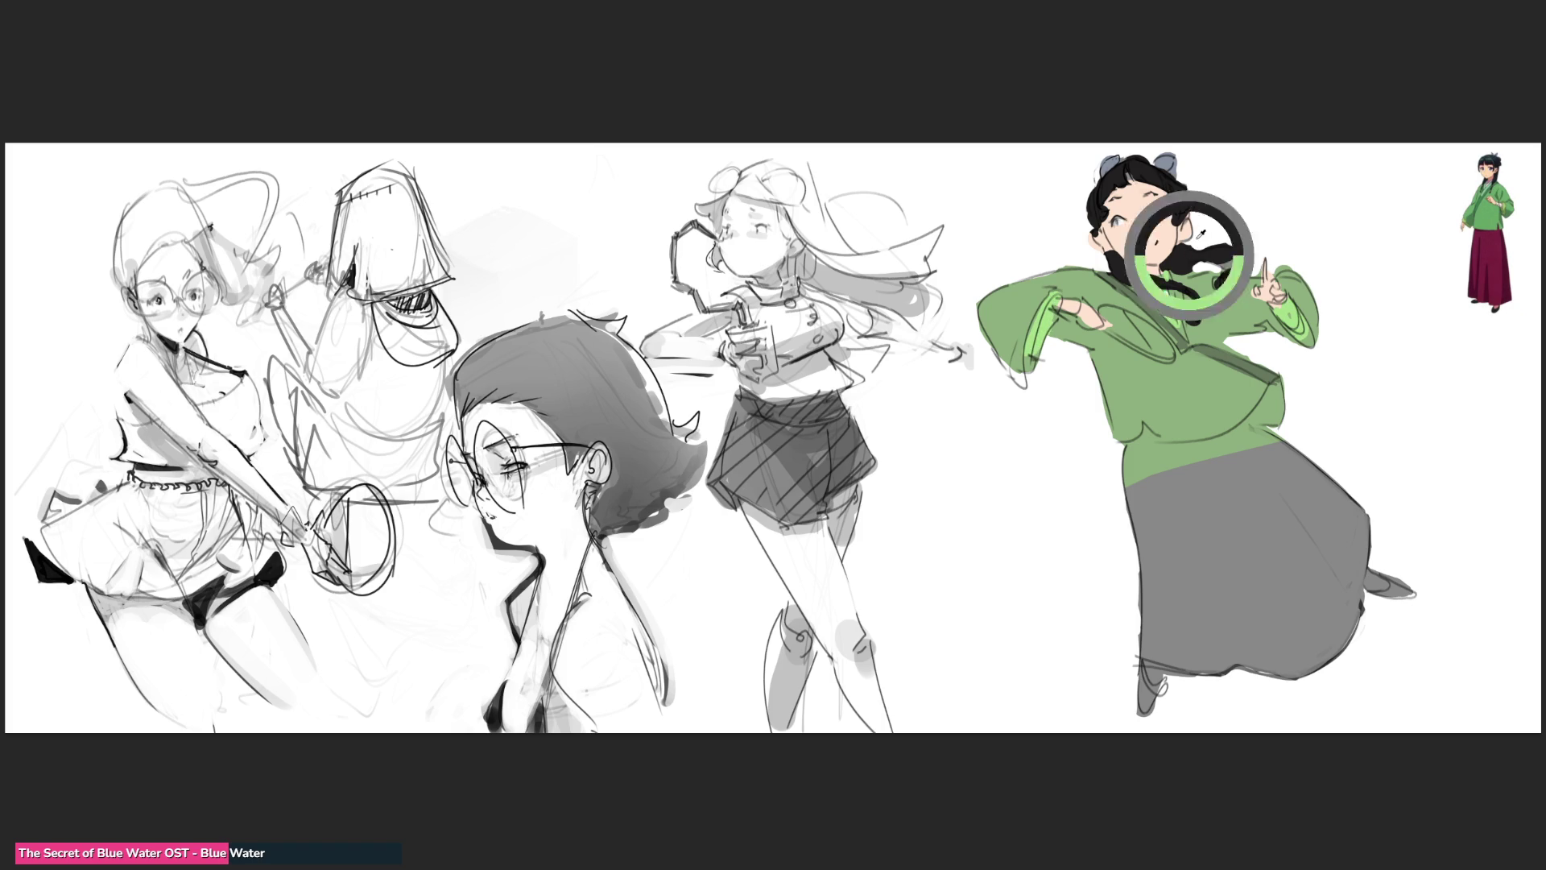
mouse_move(1144, 673)
mouse_down()
mouse_move(1145, 711)
mouse_move(1137, 672)
mouse_move(1160, 684)
mouse_move(1148, 717)
mouse_up()
mouse_move(1393, 580)
mouse_down()
mouse_move(1370, 600)
mouse_move(1410, 592)
mouse_up()
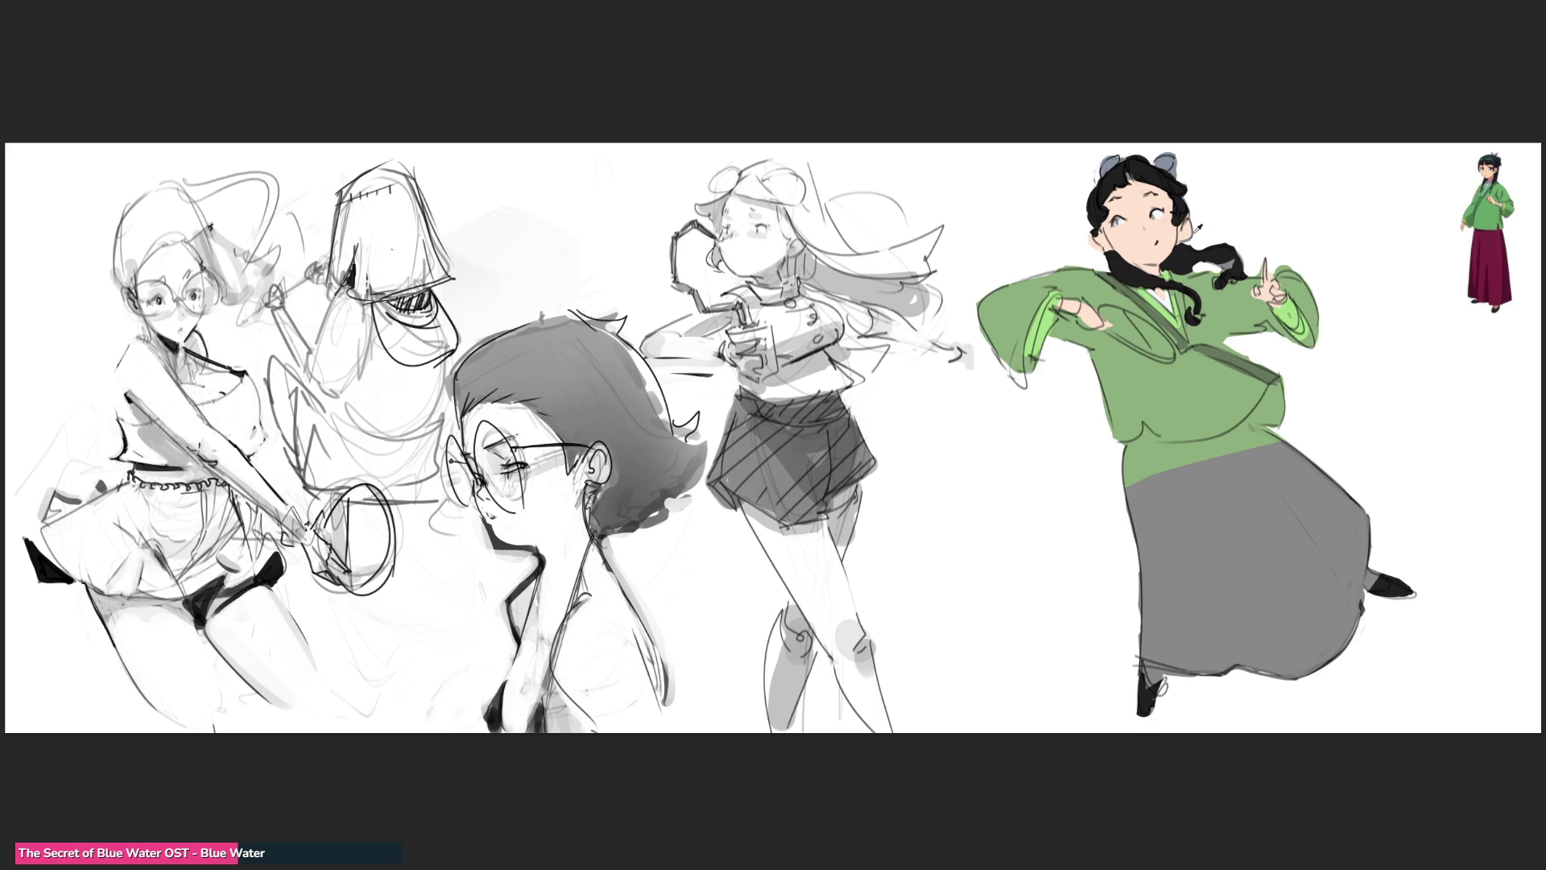
- Paint skin-coloured ankles, fill the skirt purple, and start a magenta lining shape on the jacket
drag(1378, 568, 1368, 581)
drag(1149, 668, 1155, 679)
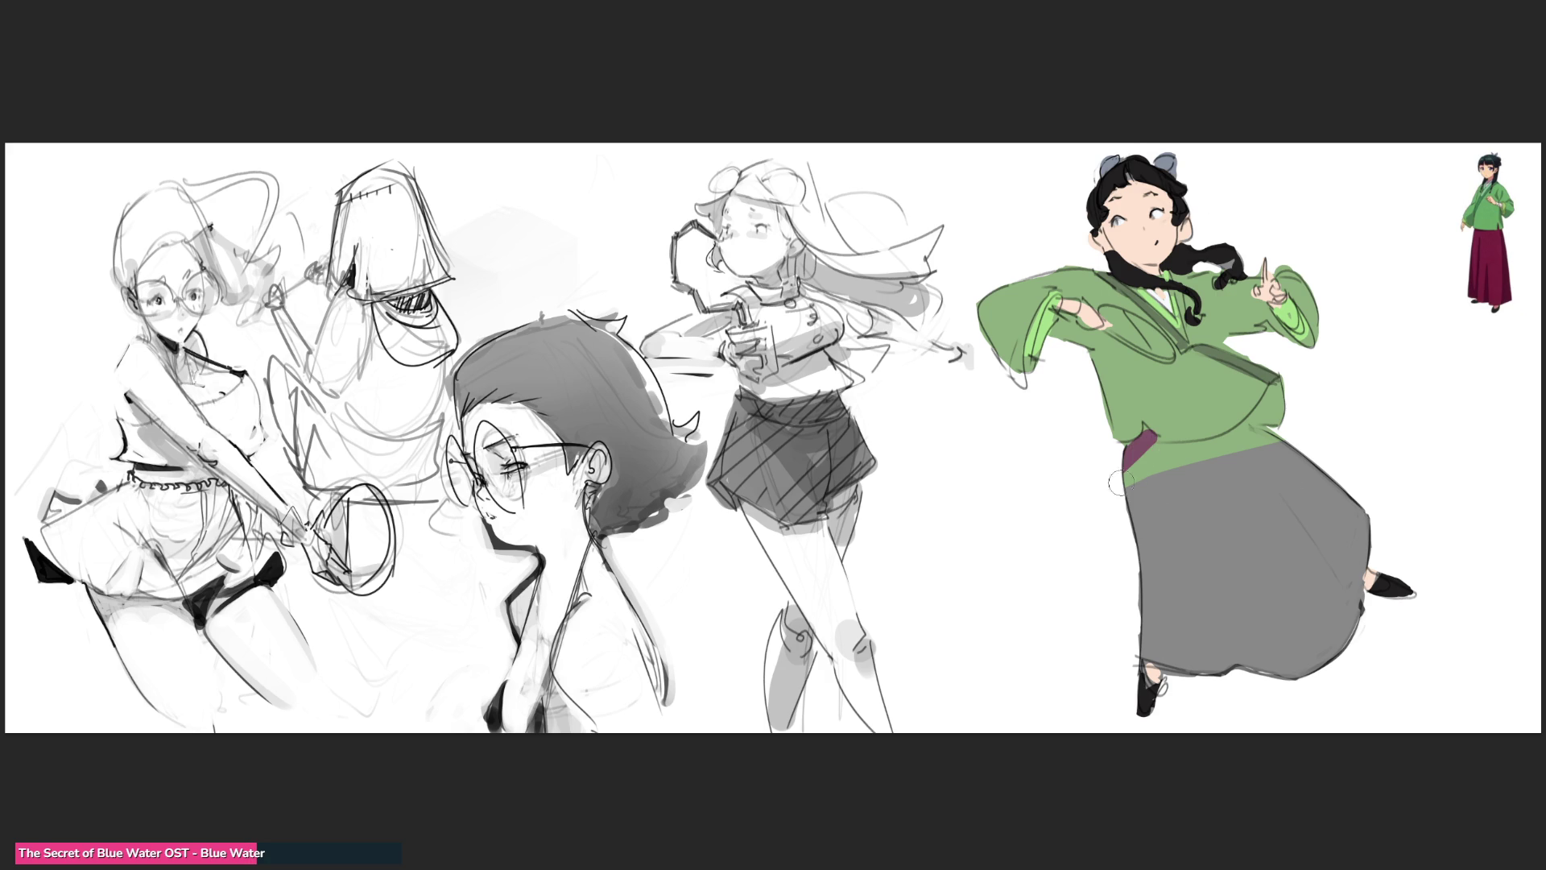
mouse_move(1127, 449)
mouse_down()
mouse_move(1277, 443)
mouse_move(1099, 490)
mouse_move(1135, 516)
mouse_move(1157, 488)
mouse_move(1151, 612)
mouse_move(1124, 635)
mouse_move(1227, 698)
mouse_move(1188, 585)
mouse_move(1299, 706)
mouse_move(1352, 517)
mouse_up()
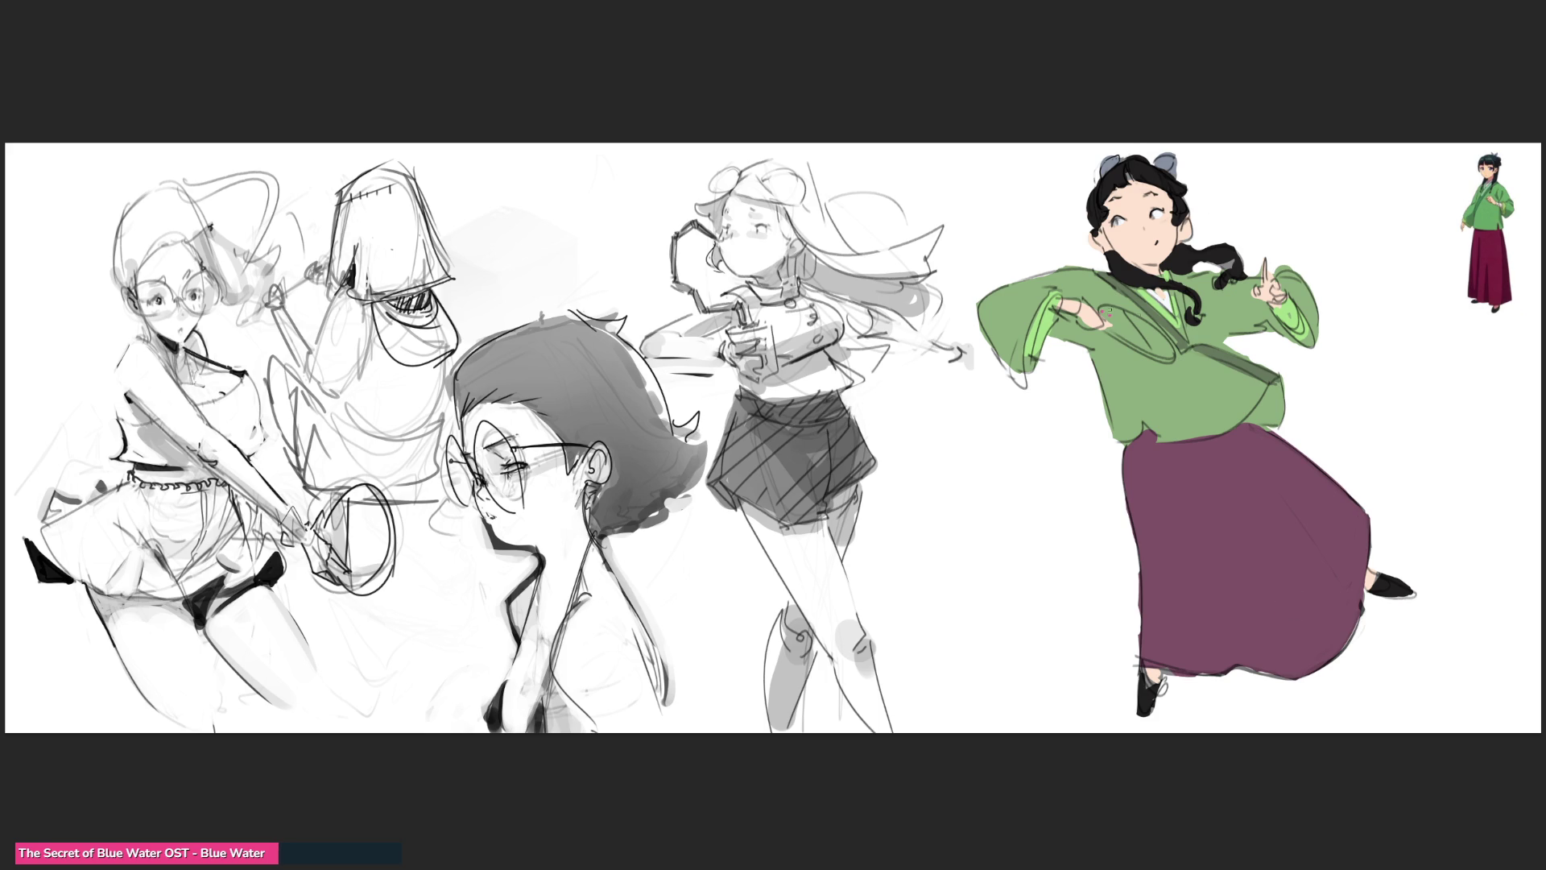
mouse_move(1125, 311)
mouse_down()
mouse_move(1149, 352)
mouse_move(1137, 343)
mouse_move(1115, 314)
mouse_move(1167, 342)
mouse_up()
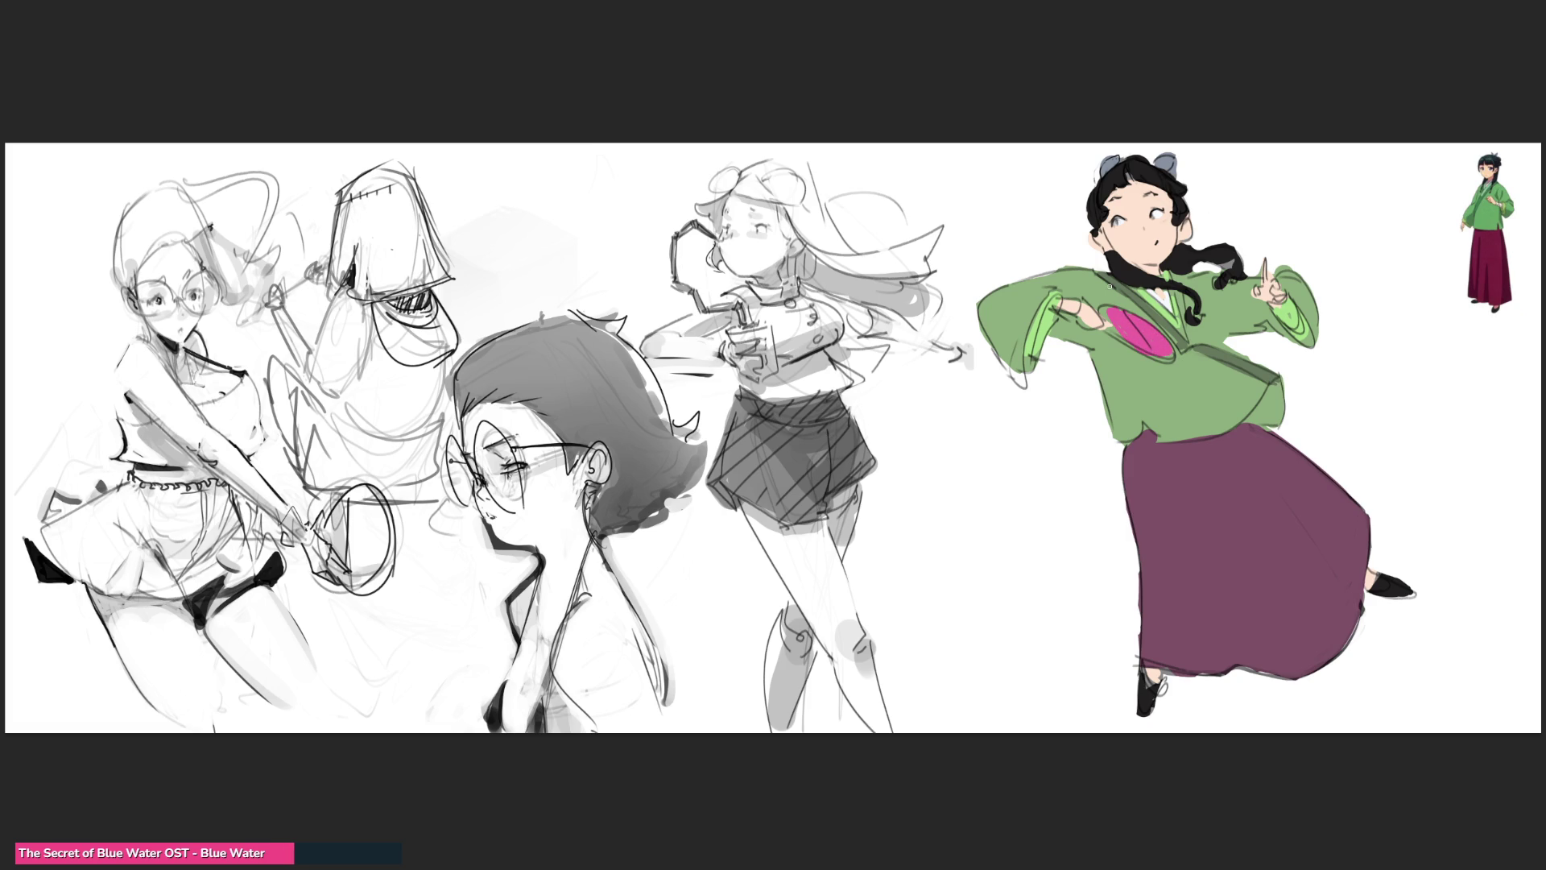
- Add a pink highlight to the lining, darken the left eye, fill the braid, and dab red and blue ties
drag(1102, 311, 1172, 359)
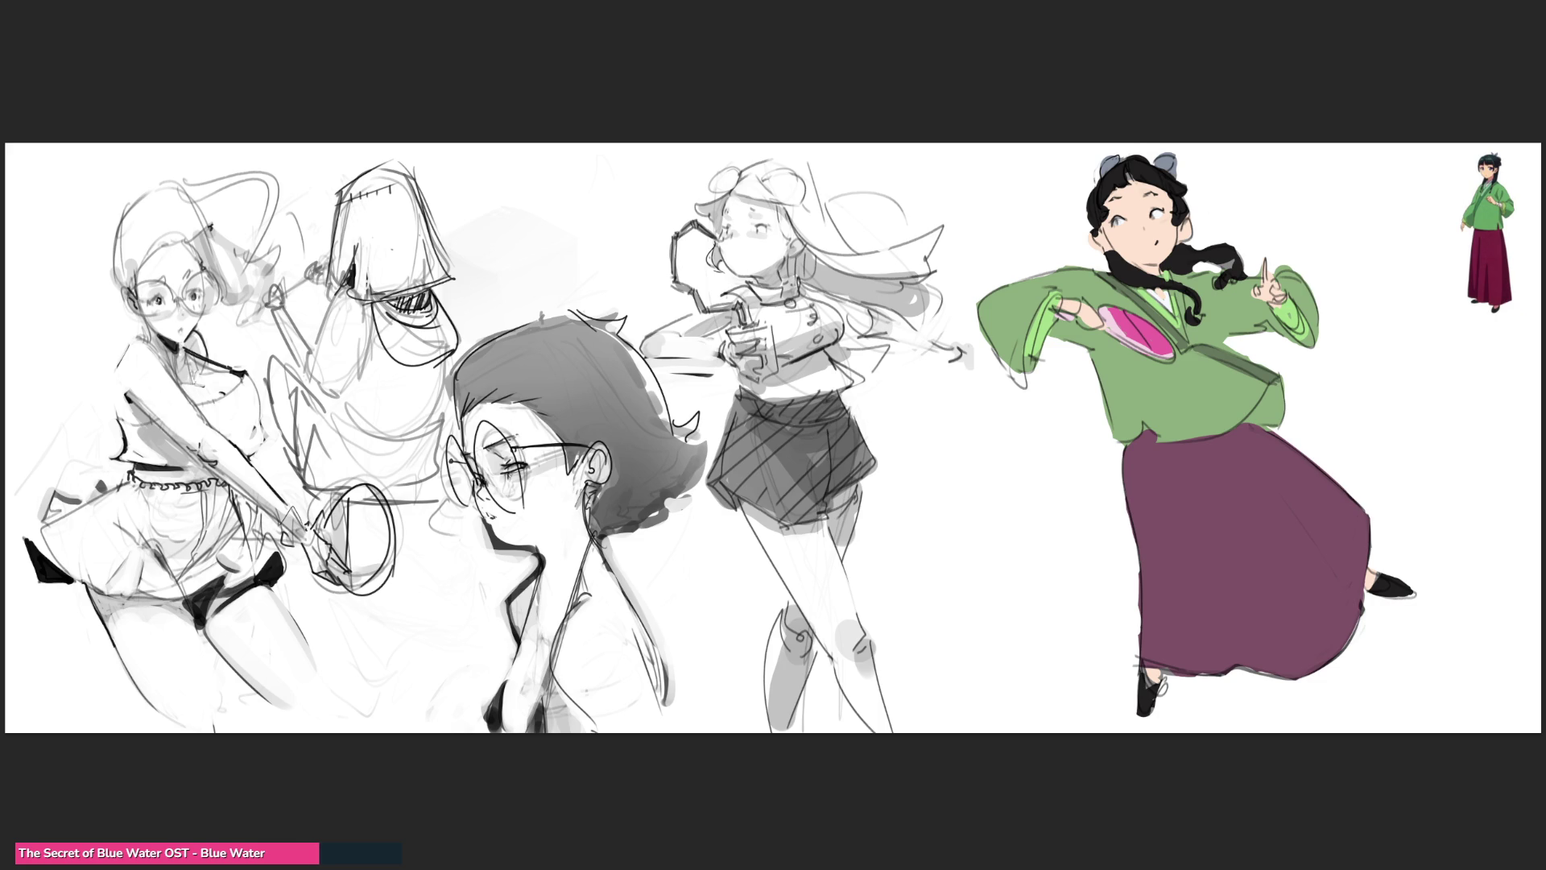
drag(1112, 217, 1119, 227)
mouse_move(1221, 259)
mouse_down()
mouse_move(1237, 270)
mouse_move(1223, 290)
mouse_move(1245, 282)
mouse_up()
drag(1230, 272, 1233, 273)
drag(1221, 280, 1222, 280)
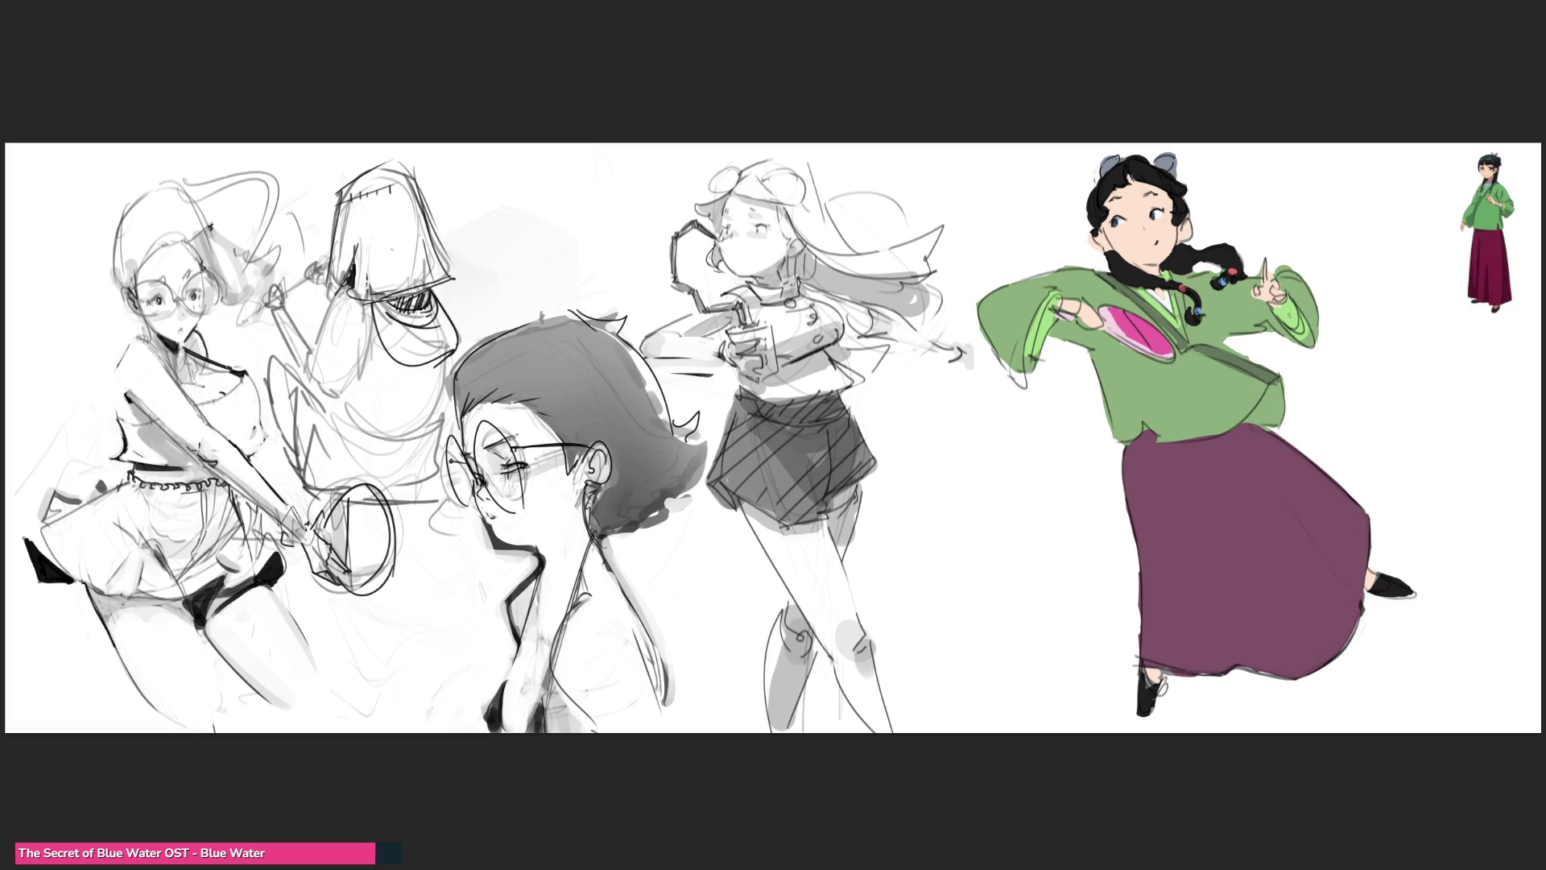
- Shade the waist dark purple and the sleeves darker green, tone the collar interior grey, and add a skirt fold shadow
mouse_move(1285, 398)
mouse_down()
mouse_move(1288, 374)
mouse_move(1123, 460)
mouse_move(1256, 435)
mouse_move(1127, 475)
mouse_move(1288, 451)
mouse_up()
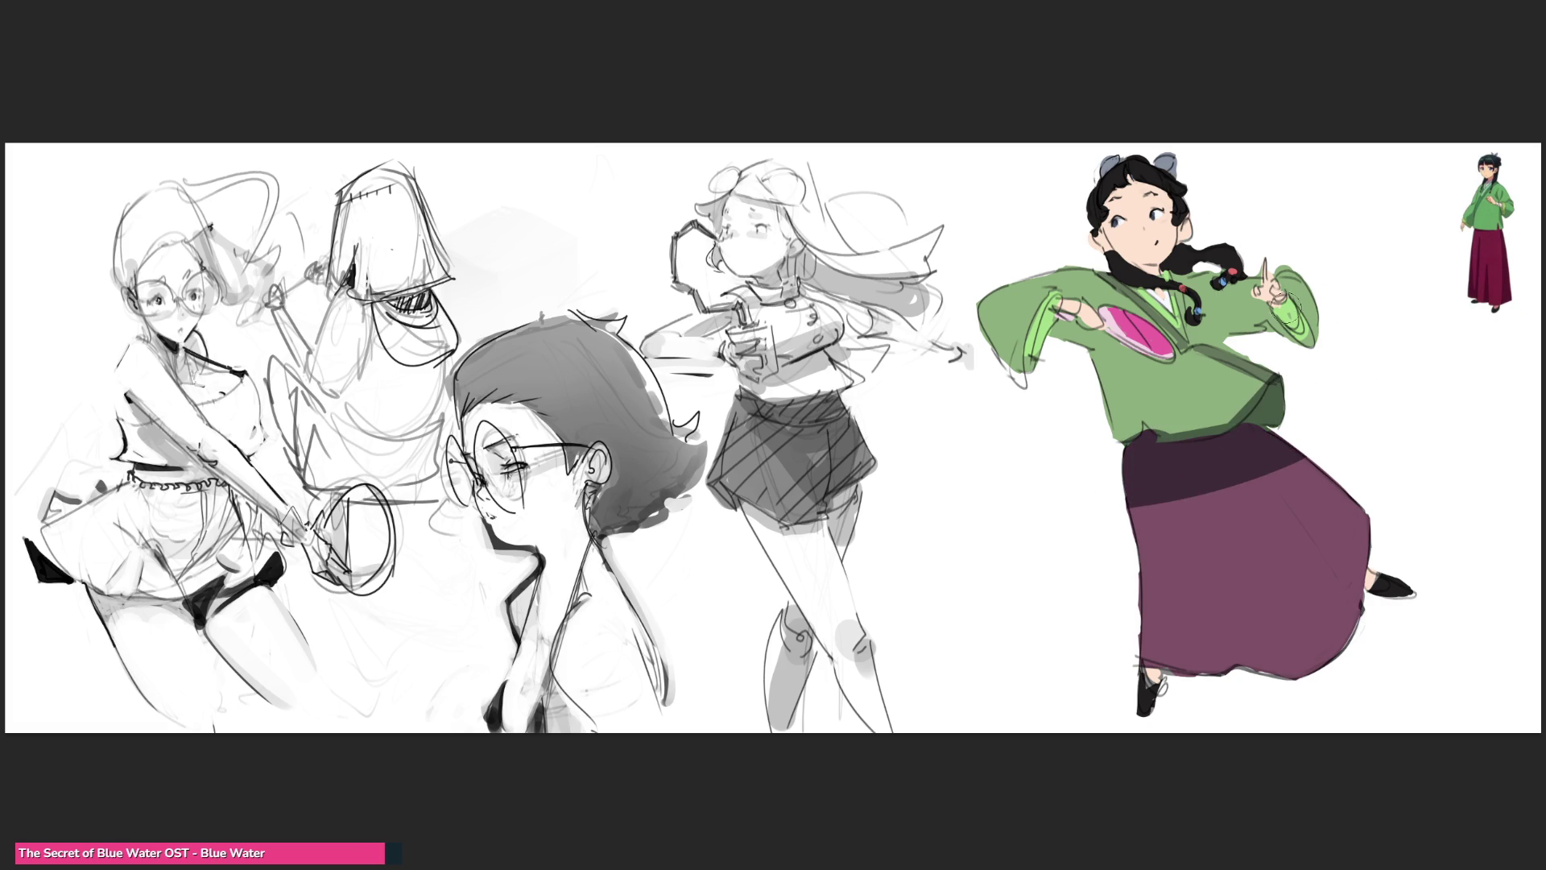
drag(1273, 300, 1300, 326)
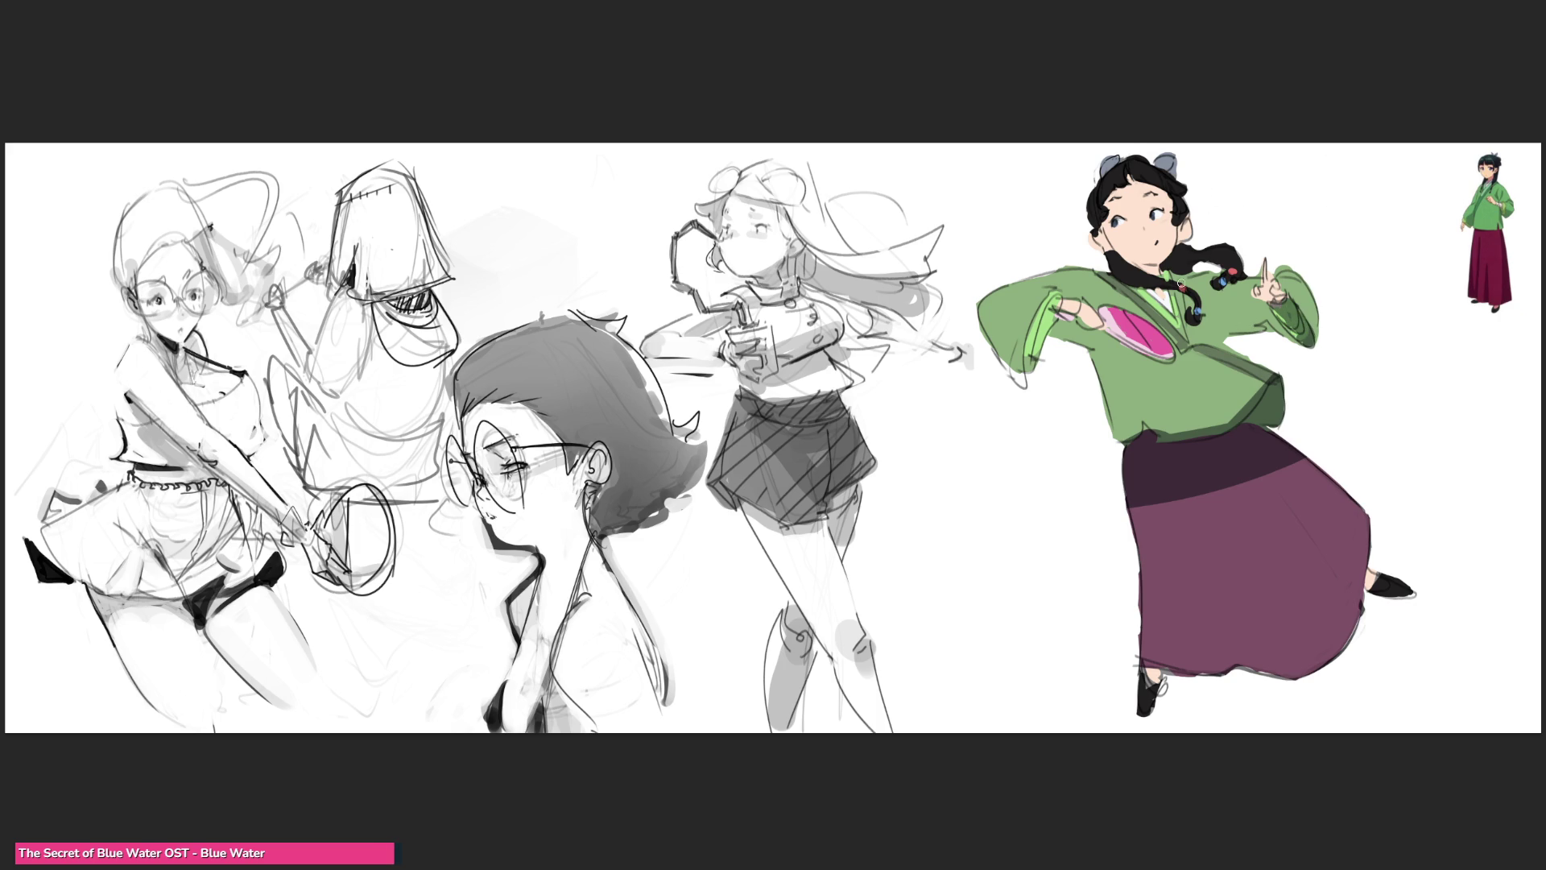
drag(1046, 317, 1019, 366)
mouse_move(977, 310)
mouse_down()
mouse_move(1017, 348)
mouse_move(1107, 338)
mouse_up()
mouse_move(1137, 439)
mouse_down()
mouse_move(1160, 451)
mouse_move(1150, 397)
mouse_move(1095, 443)
mouse_move(1128, 459)
mouse_move(1182, 399)
mouse_move(1103, 419)
mouse_move(1079, 443)
mouse_up()
mouse_move(1143, 290)
mouse_down()
mouse_move(1180, 318)
mouse_move(1127, 294)
mouse_move(1159, 286)
mouse_move(1184, 304)
mouse_move(1208, 282)
mouse_move(1215, 298)
mouse_move(1232, 286)
mouse_move(1236, 322)
mouse_move(1261, 304)
mouse_move(1233, 296)
mouse_move(1236, 334)
mouse_move(1227, 313)
mouse_move(1220, 330)
mouse_move(1232, 322)
mouse_move(1209, 317)
mouse_up()
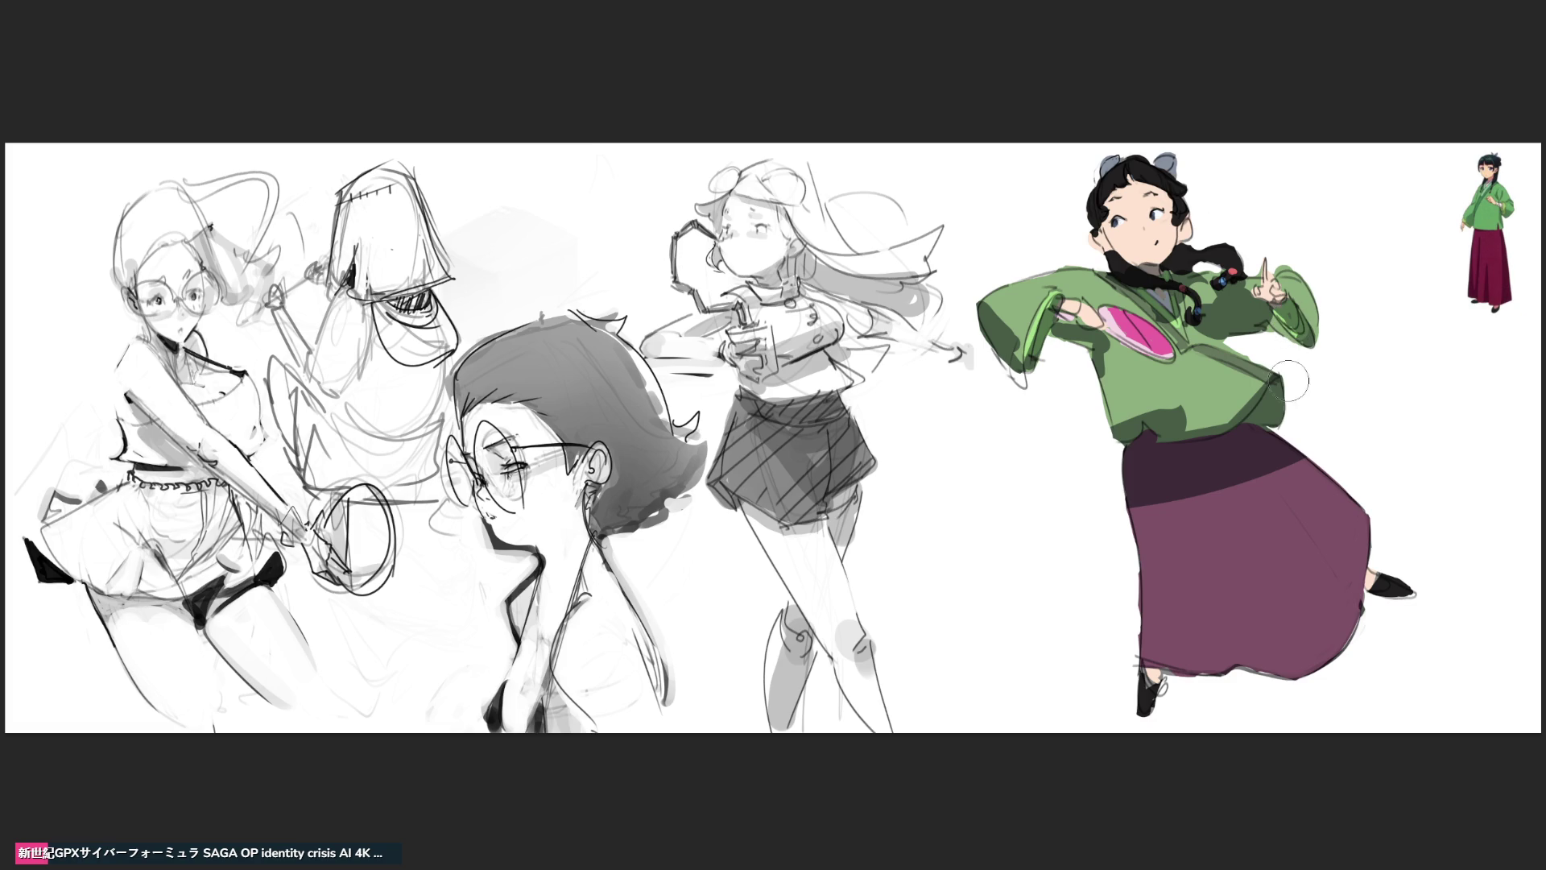
drag(1300, 502, 1353, 579)
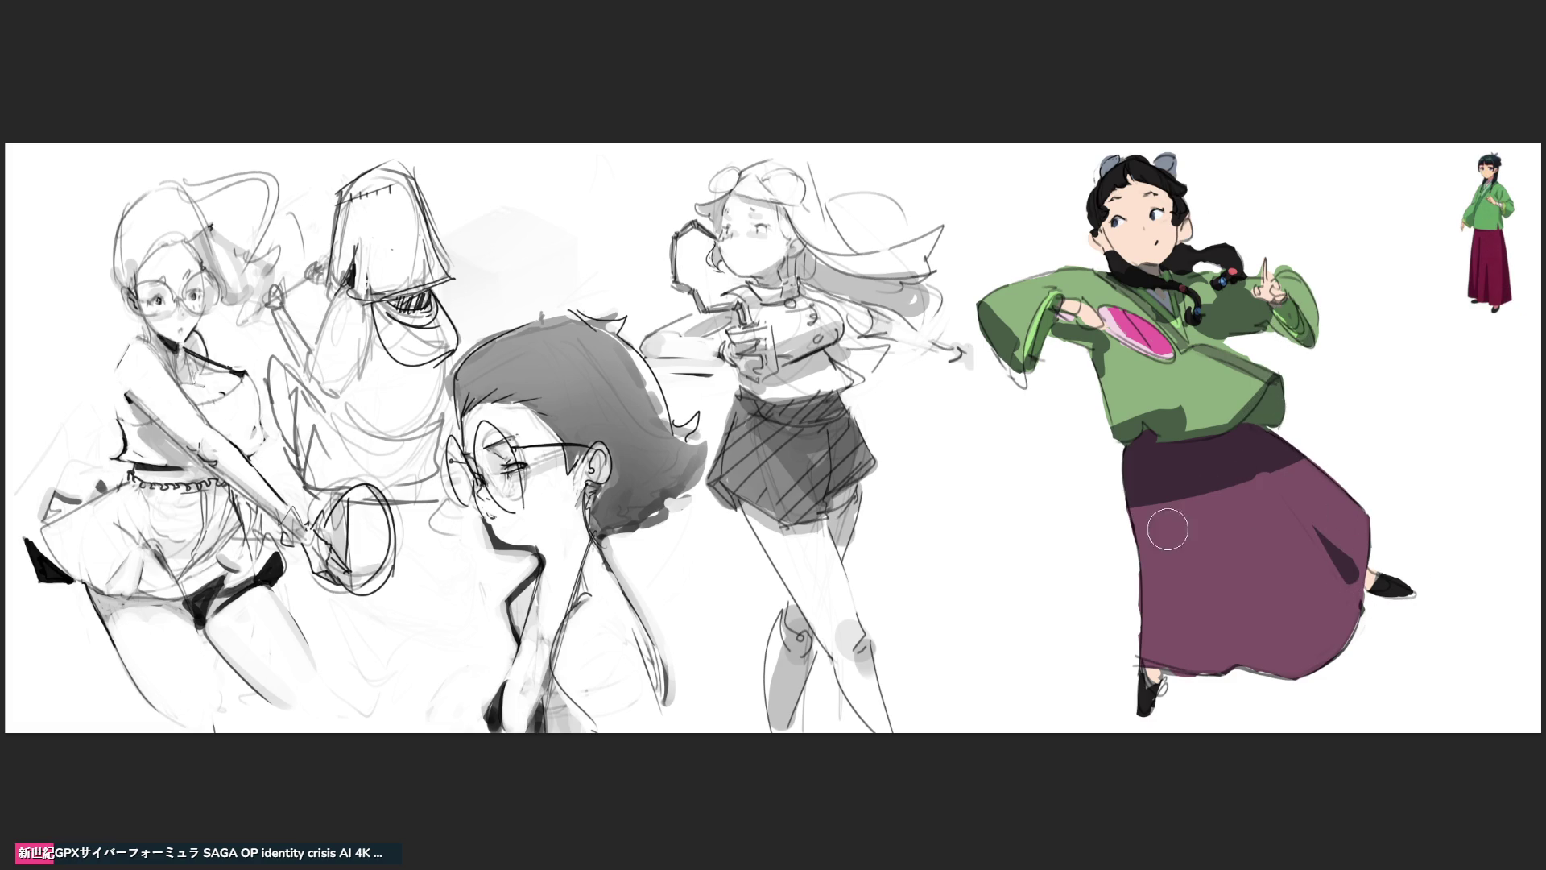
- Try shading strokes on the skirt, undo the bad ones, and paint the right ankle dark grey
drag(1151, 529, 1296, 475)
key(ctrl+z)
click(1215, 603)
key(ctrl+z)
drag(1369, 573, 1375, 588)
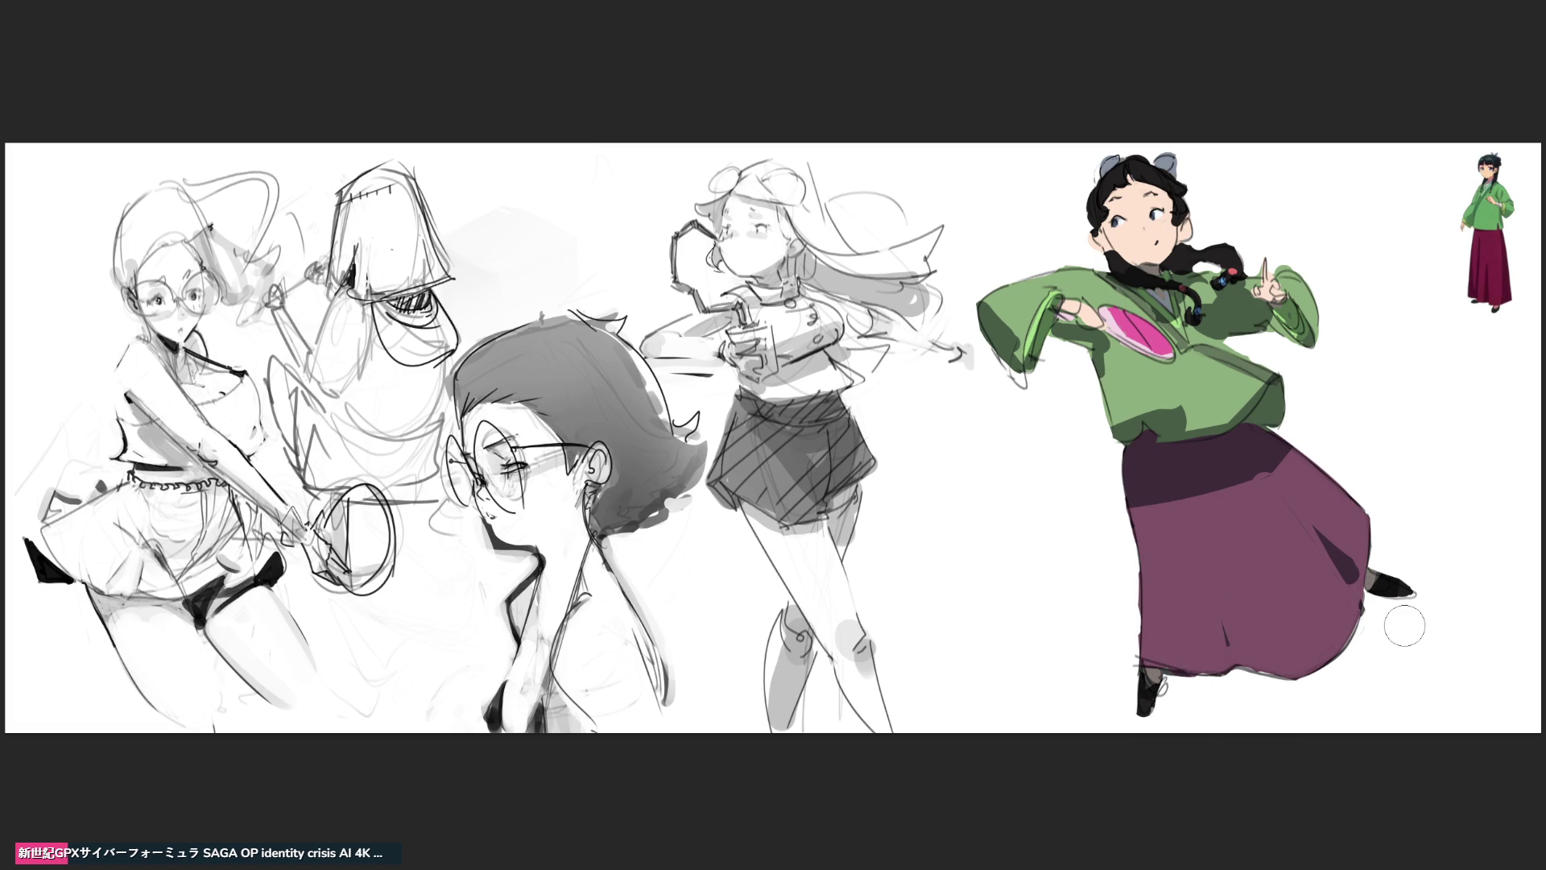
- Darken the gaps at the ear and shade the right hair bun, adjusting the brush size
mouse_move(1096, 228)
mouse_down()
mouse_move(1109, 246)
mouse_move(1118, 191)
mouse_move(1165, 192)
mouse_move(1141, 178)
mouse_up()
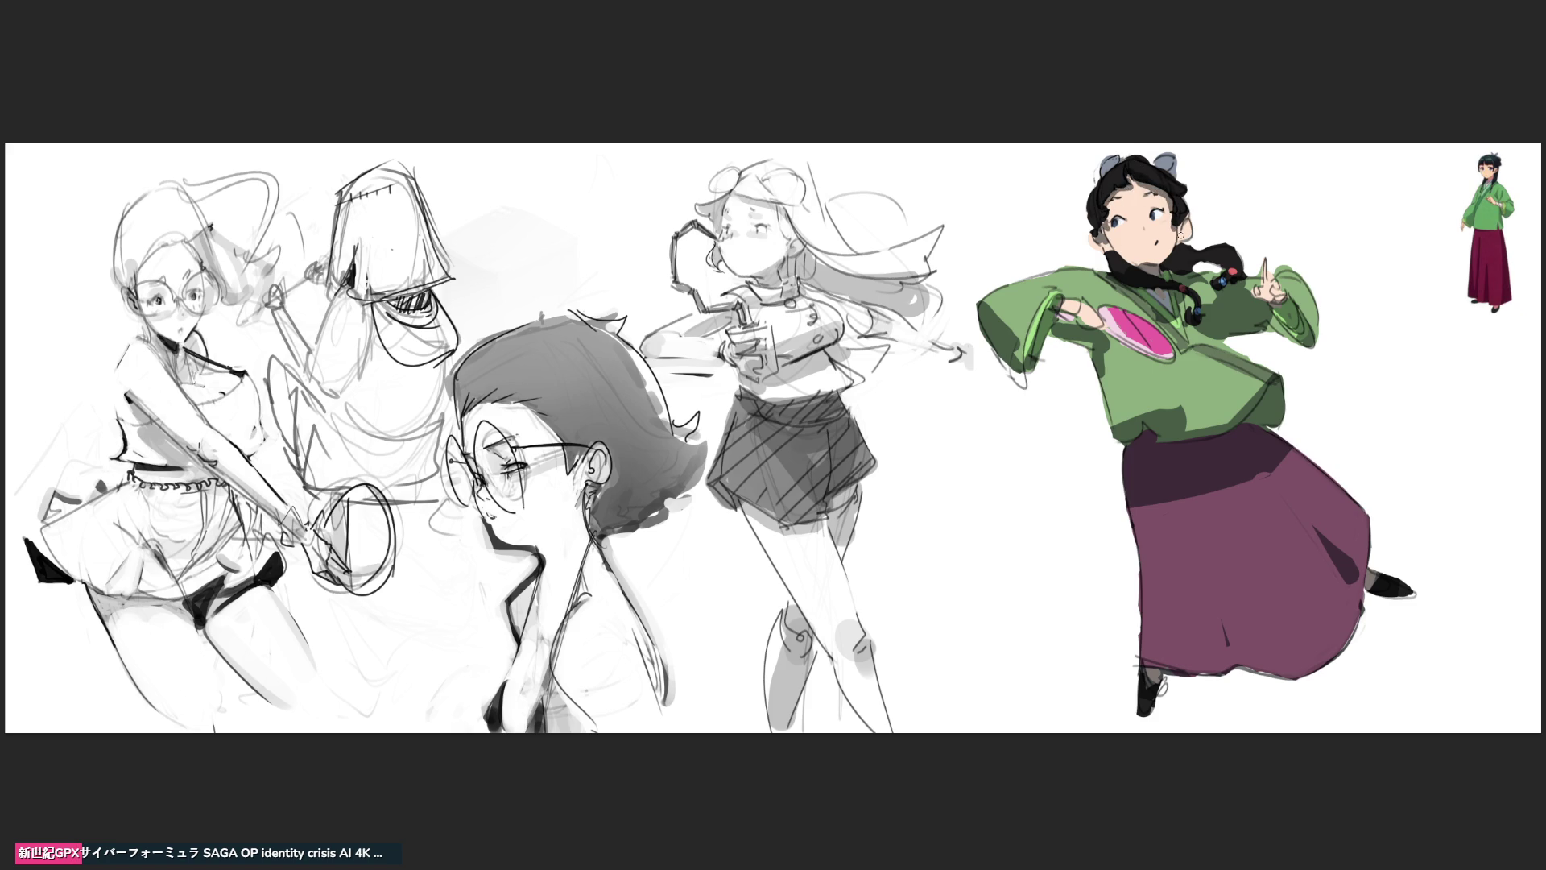
drag(1156, 174, 1169, 158)
key(bracketright)
key(bracketright)
key(bracketright)
key(bracketleft)
key(bracketleft)
key(bracketleft)
- Add pink blush to the face and cheek, pink touches at the shoe and ankle, and a dark hair strand
drag(1150, 191, 1116, 194)
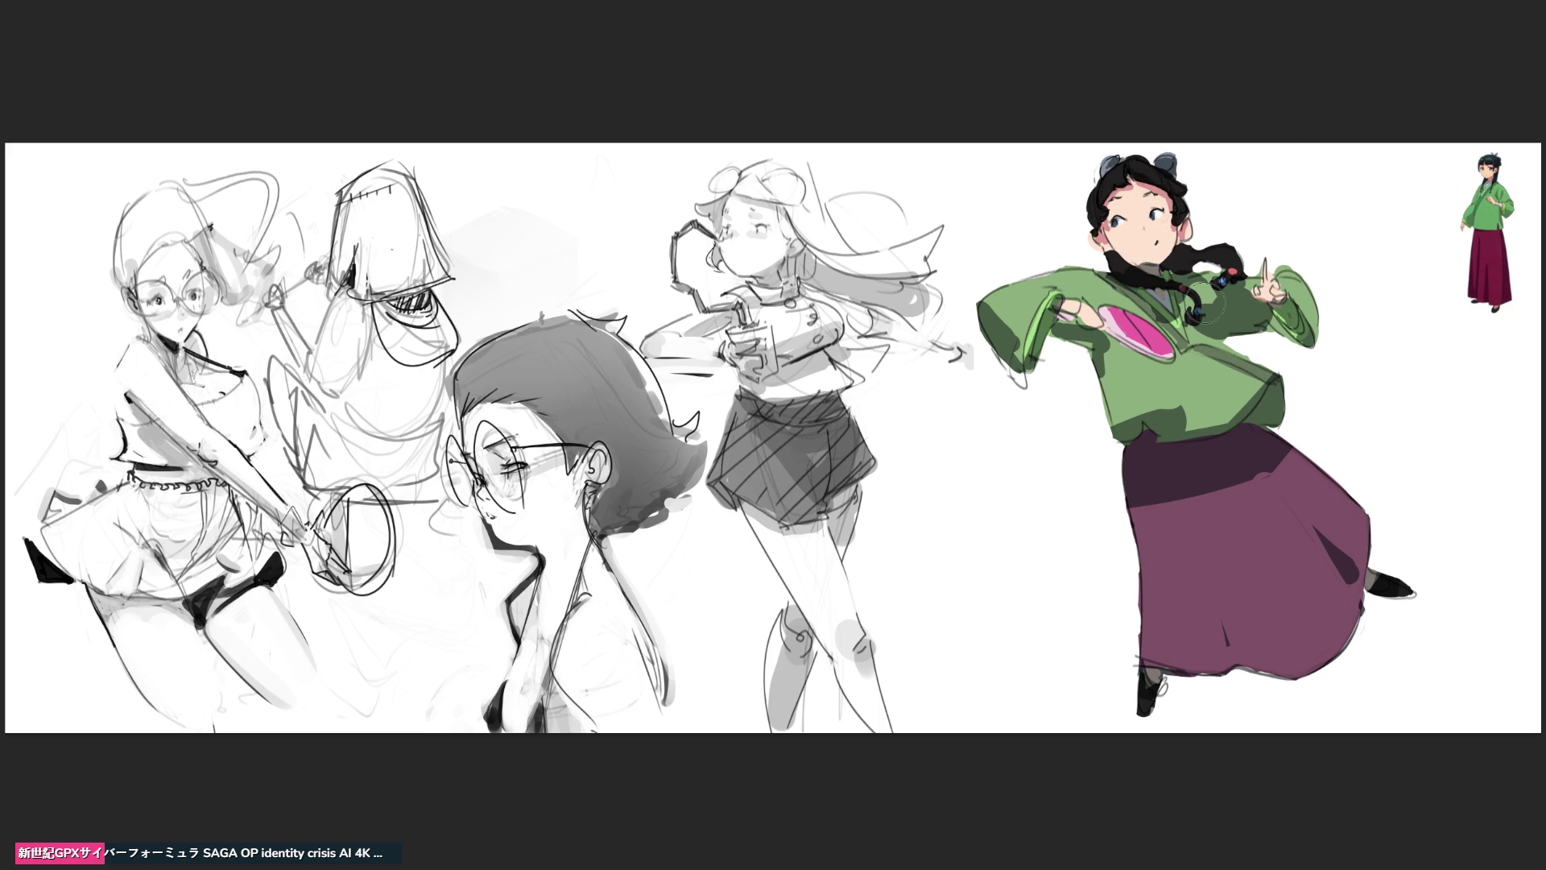
drag(1148, 671, 1140, 676)
drag(1405, 572, 1371, 580)
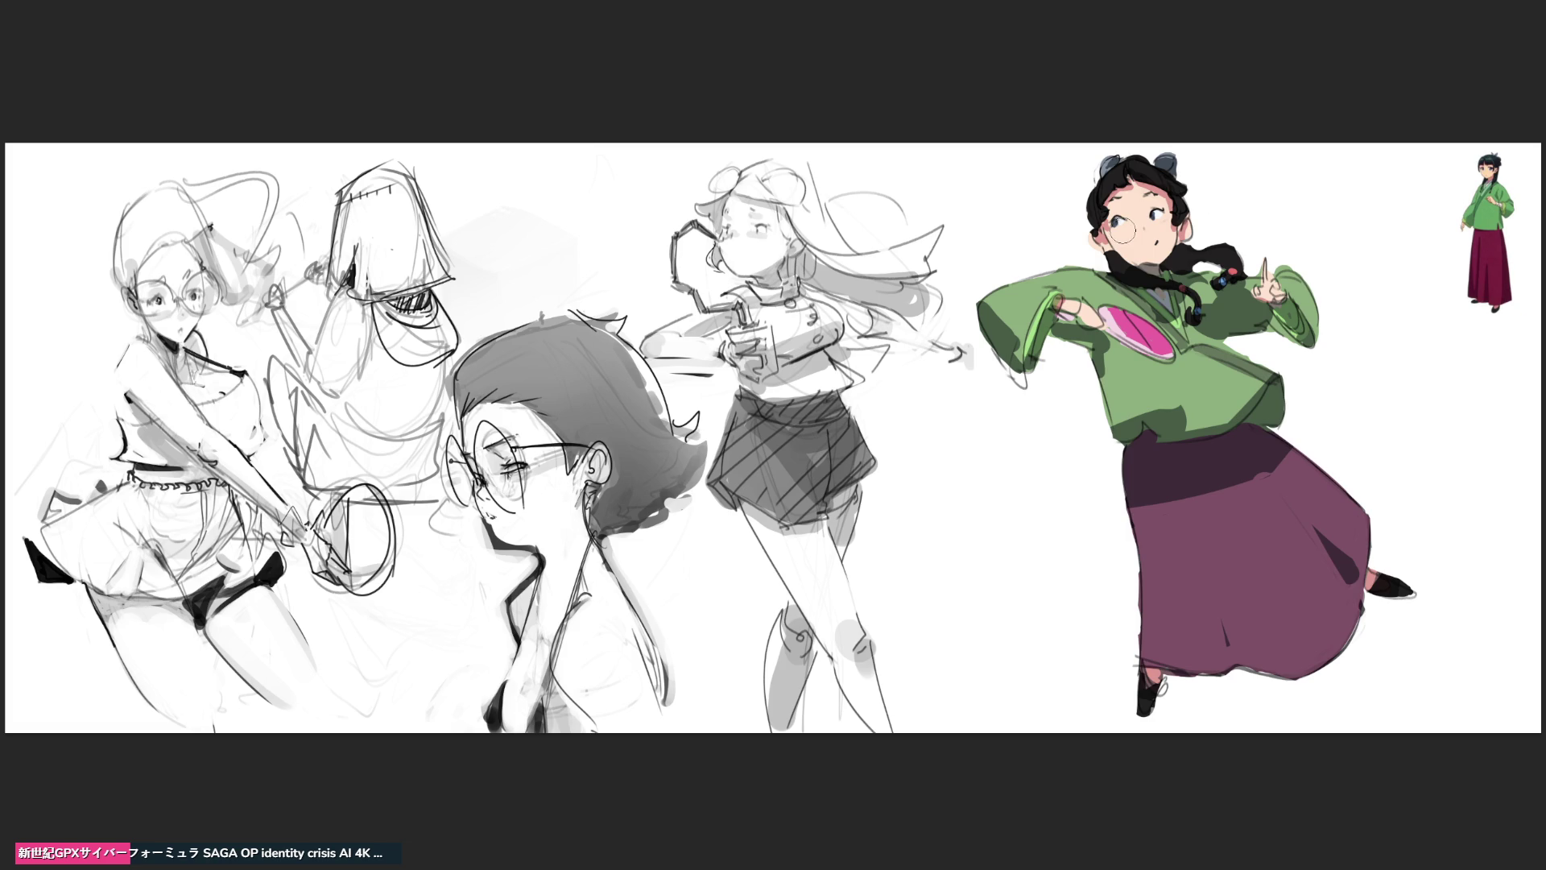
drag(1160, 222, 1165, 225)
drag(1118, 263, 1135, 256)
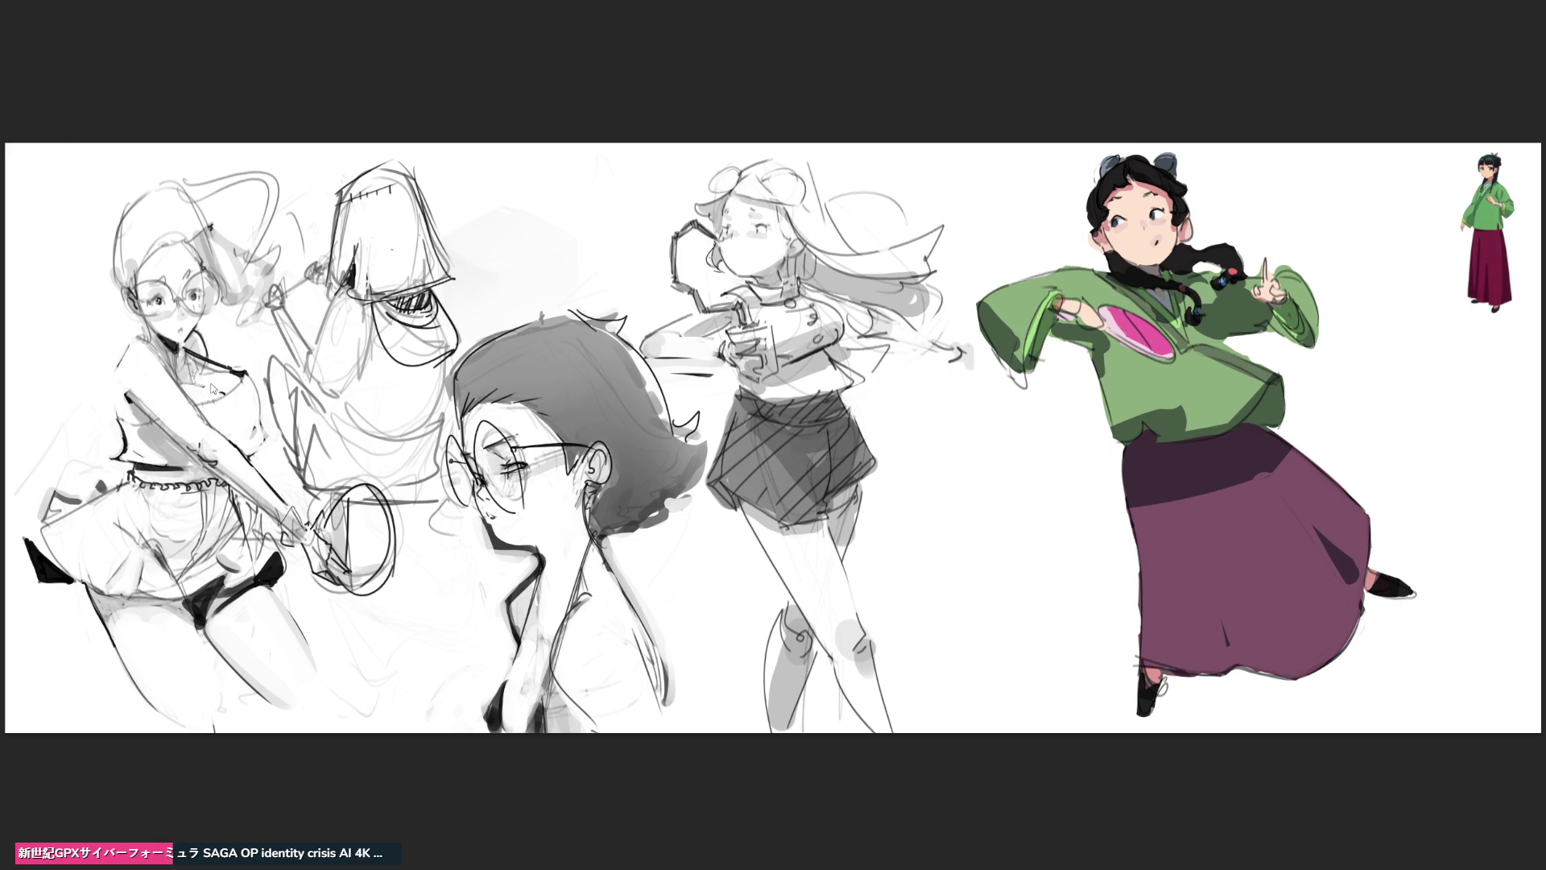
- Flip the coloured girl horizontally and tilt her slightly with Free Transform
key(h)
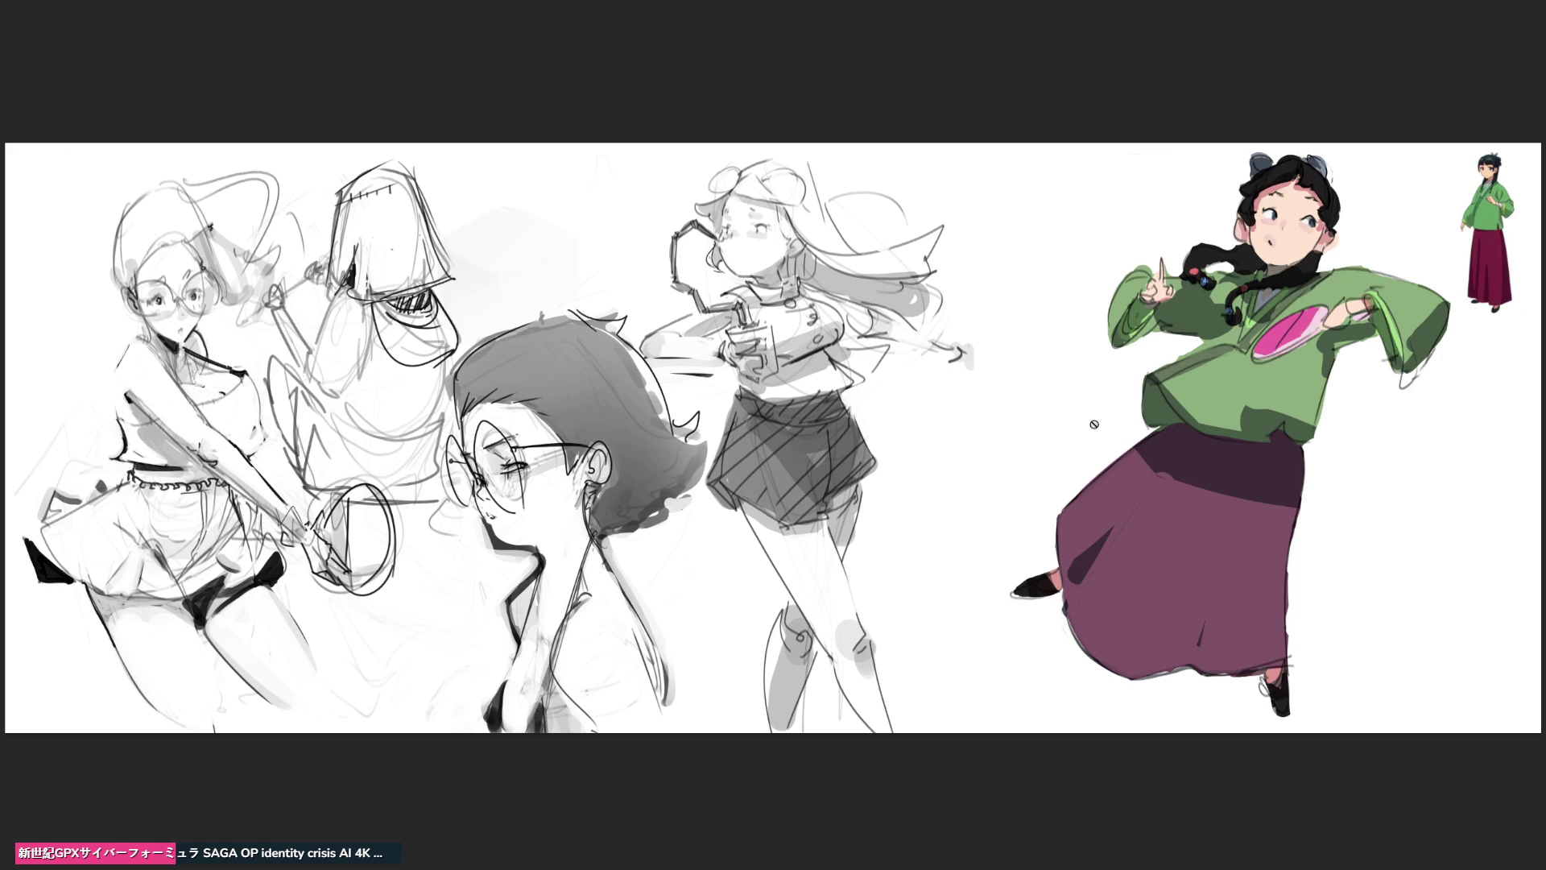
key(ctrl+t)
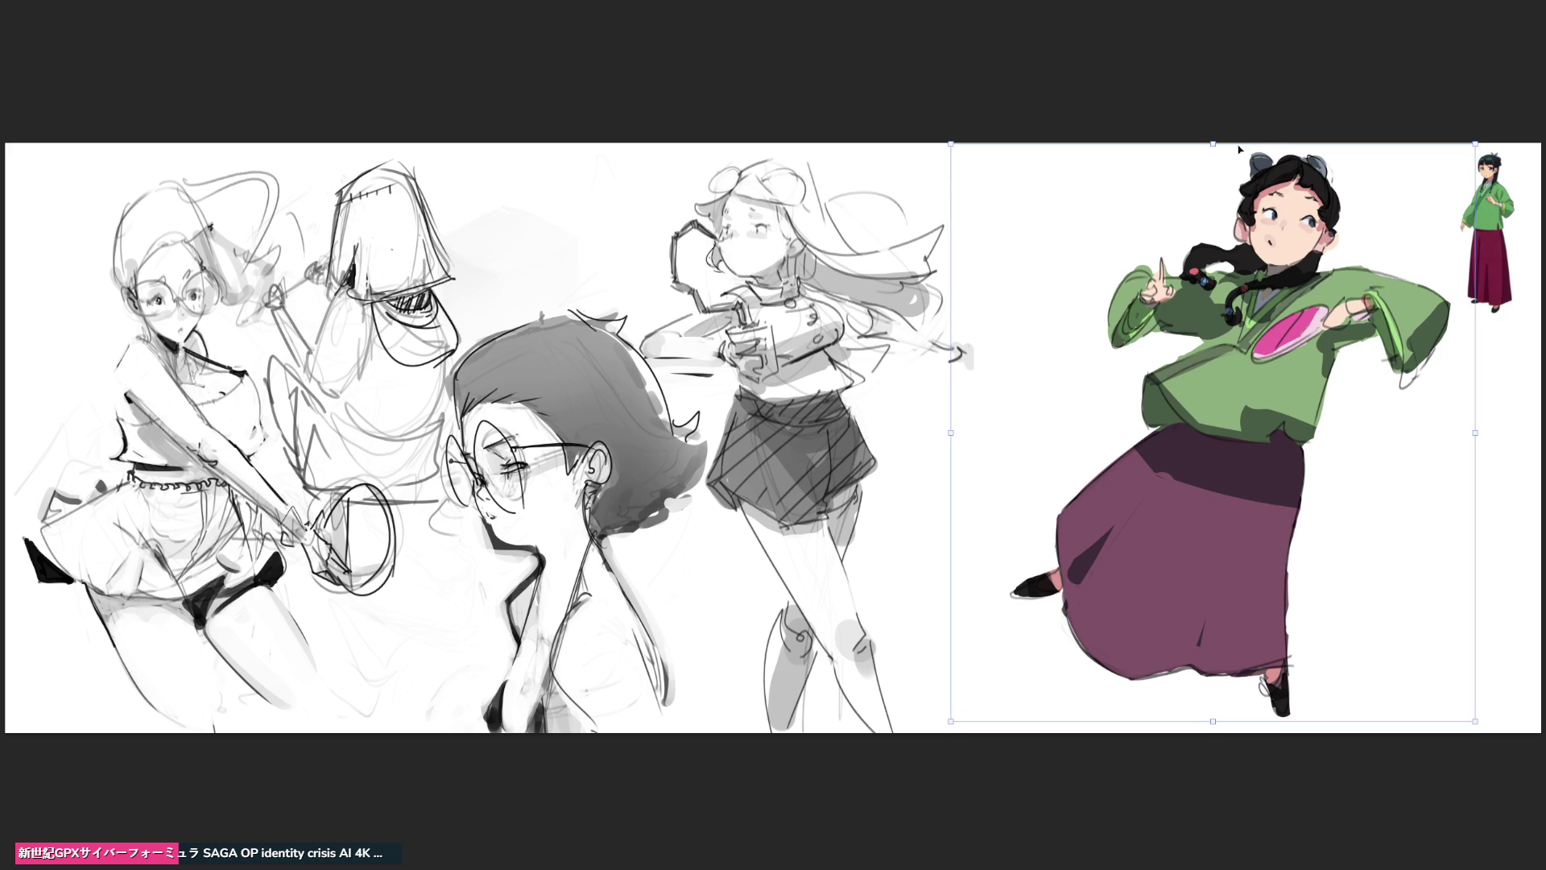
drag(1215, 150, 1211, 150)
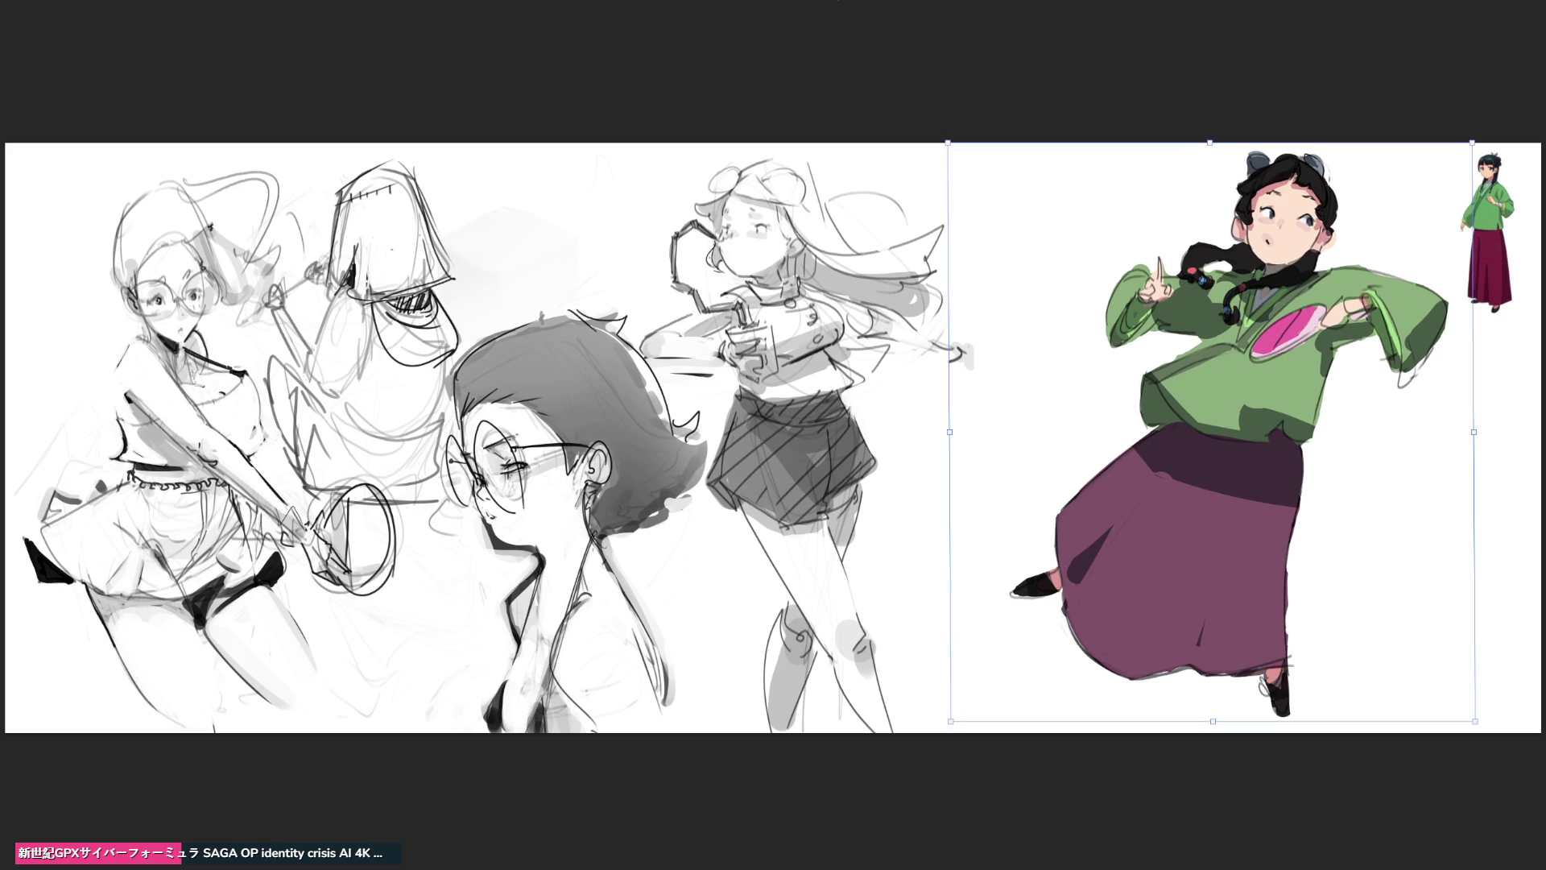
key(Return)
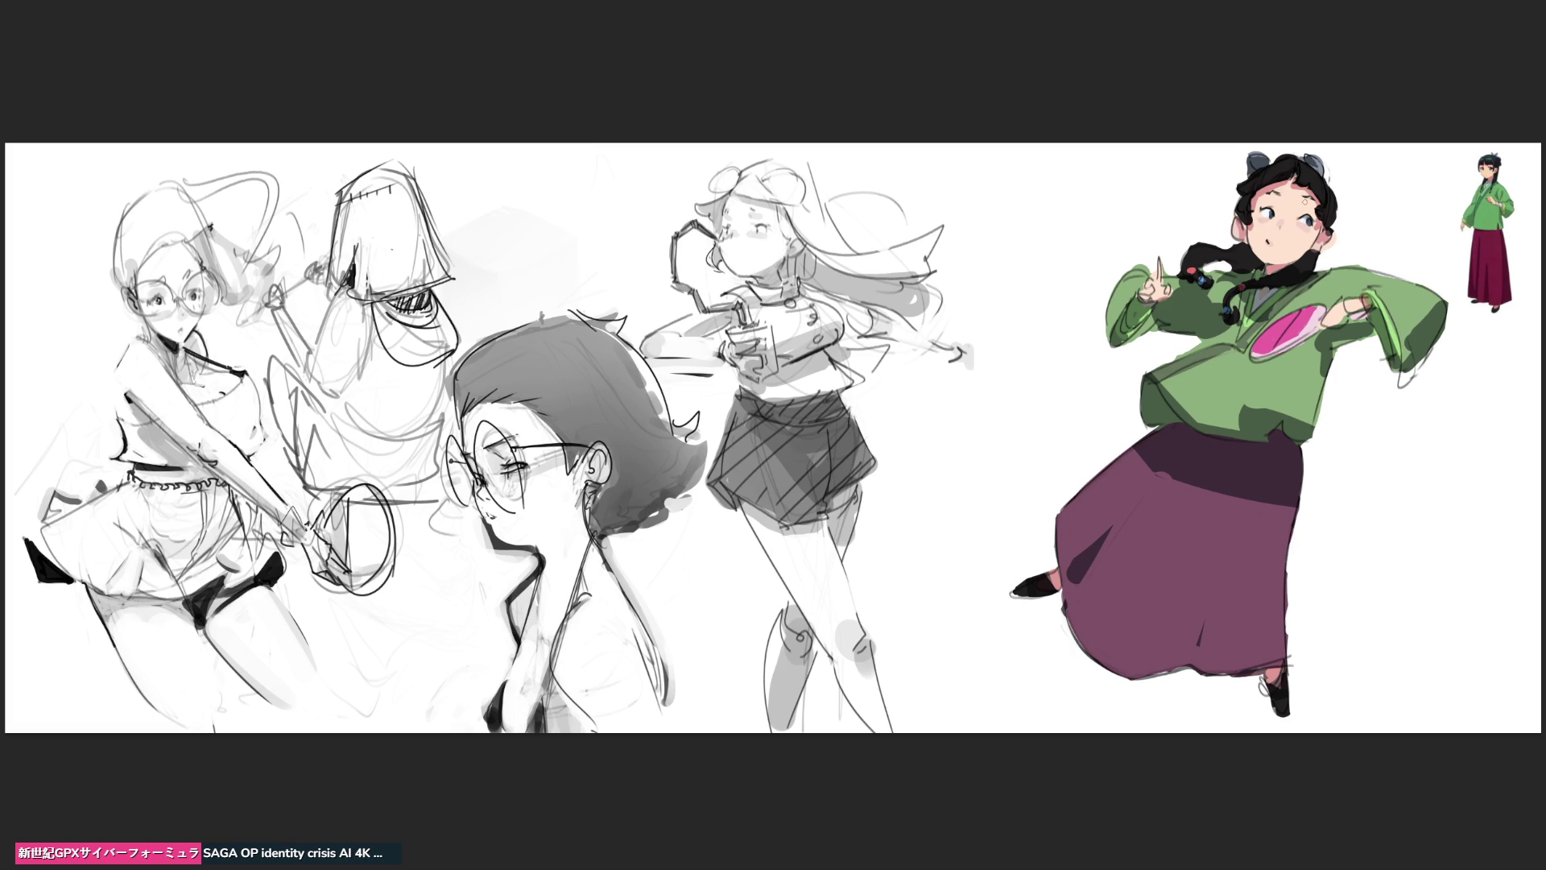
- Sample face colours and touch up the forehead with small strokes
alt+click(1303, 179)
drag(1285, 196, 1292, 193)
alt+click(1259, 228)
drag(1248, 193, 1274, 181)
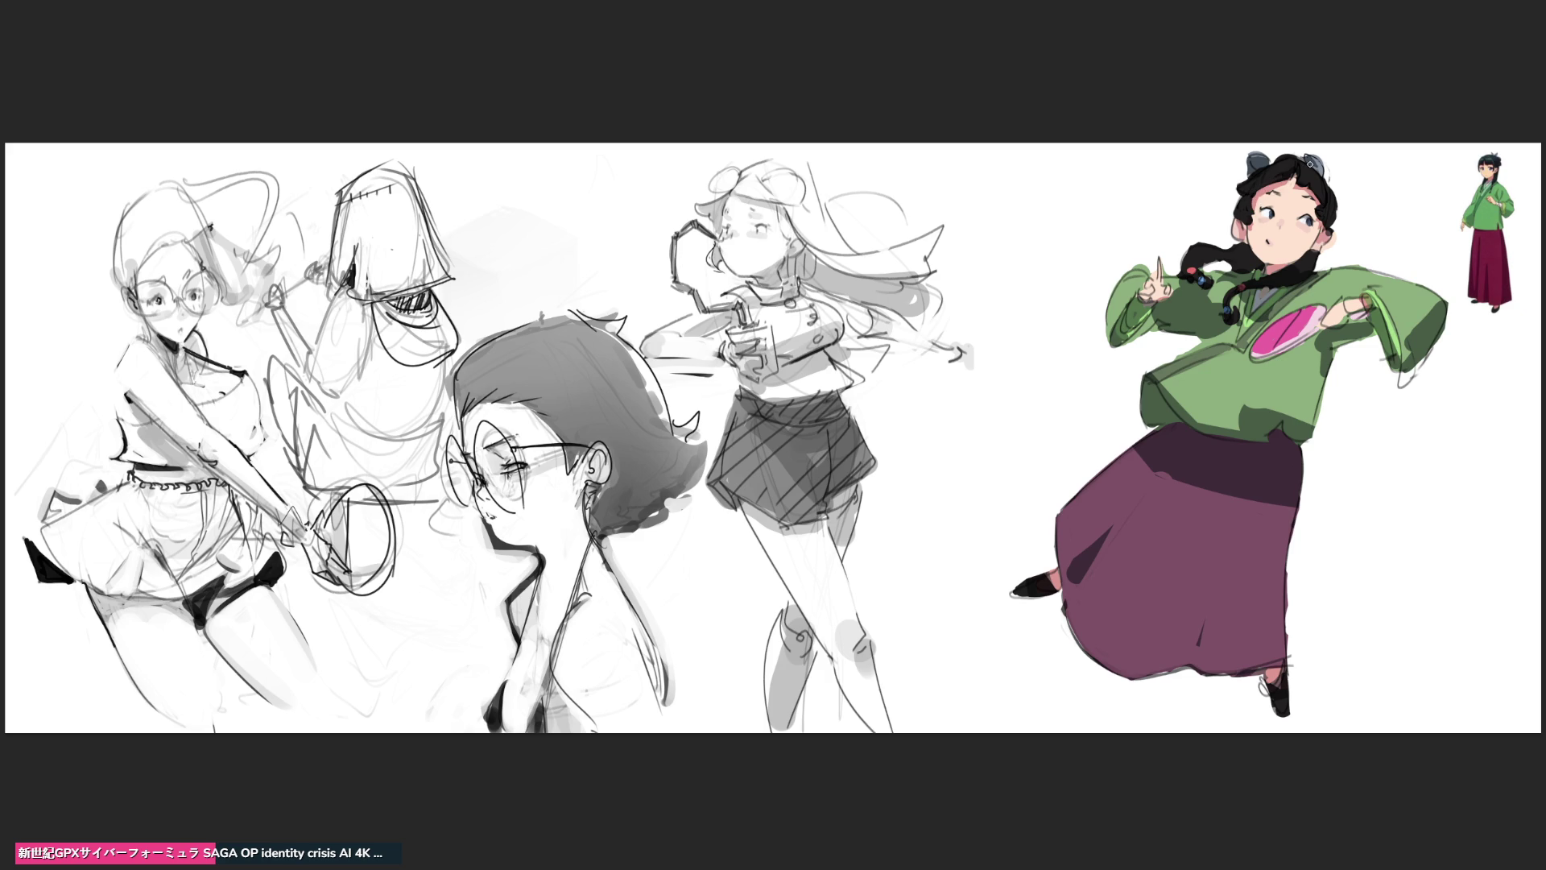